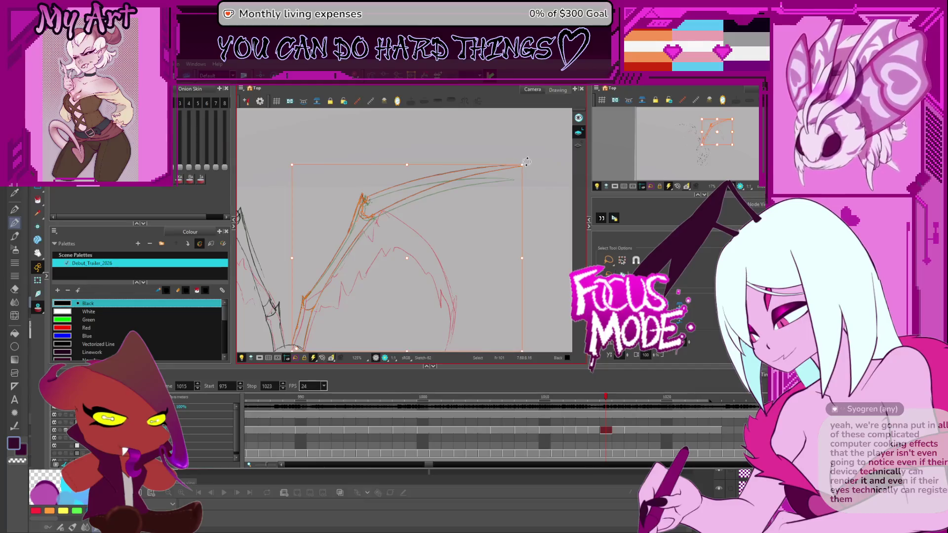
- On frame 1015, pick out the orange and black left wing strokes, then clear the selection
left_click(523, 160)
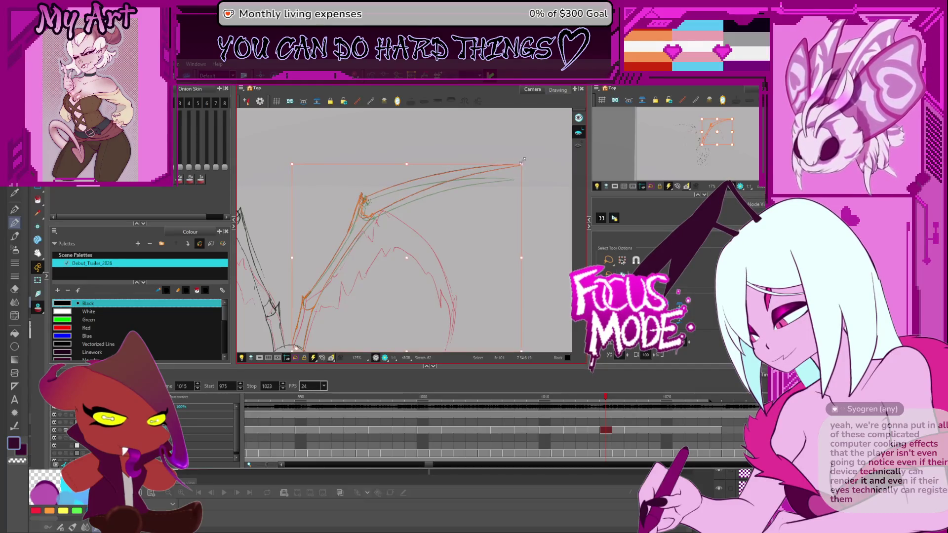
mouse_move(395, 256)
left_mouse_down()
mouse_move(484, 212)
mouse_move(432, 247)
left_mouse_up()
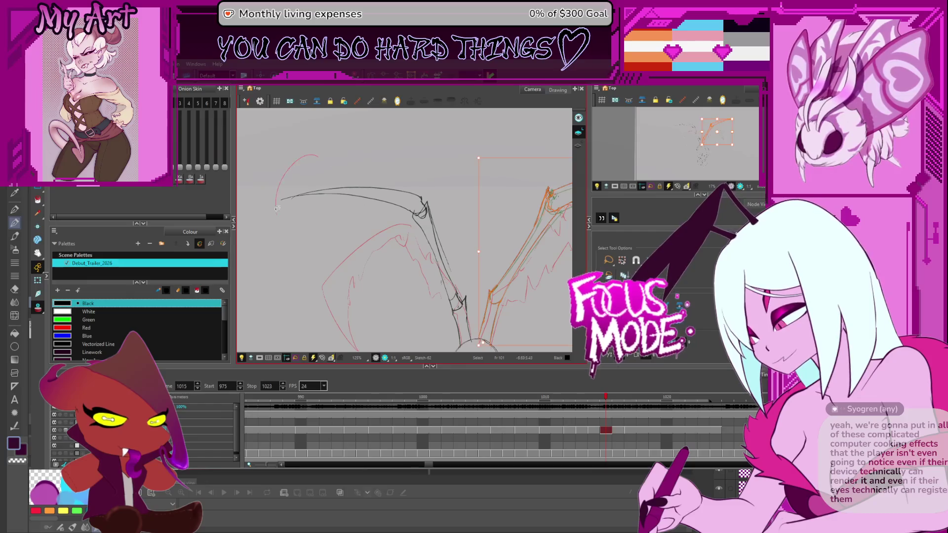
left_click(424, 195)
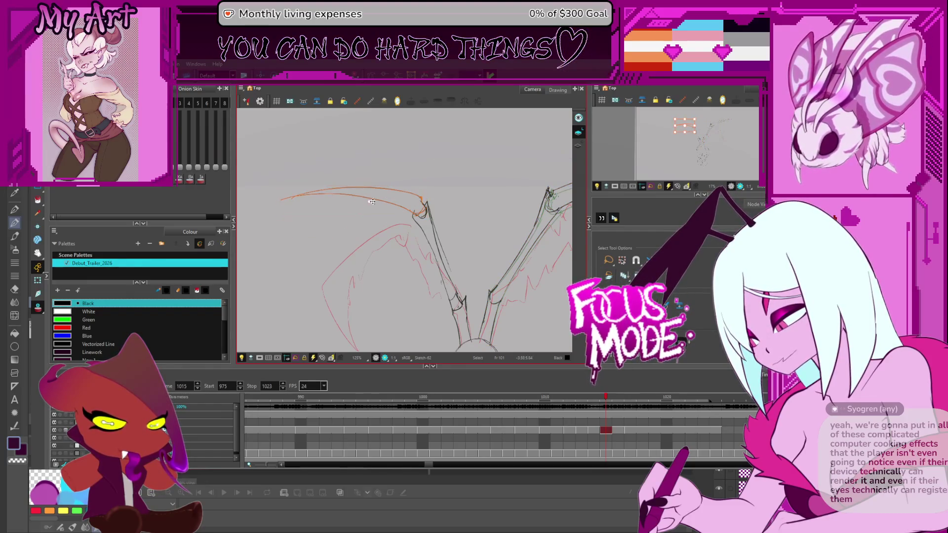
scroll(318, 195, "left", 2)
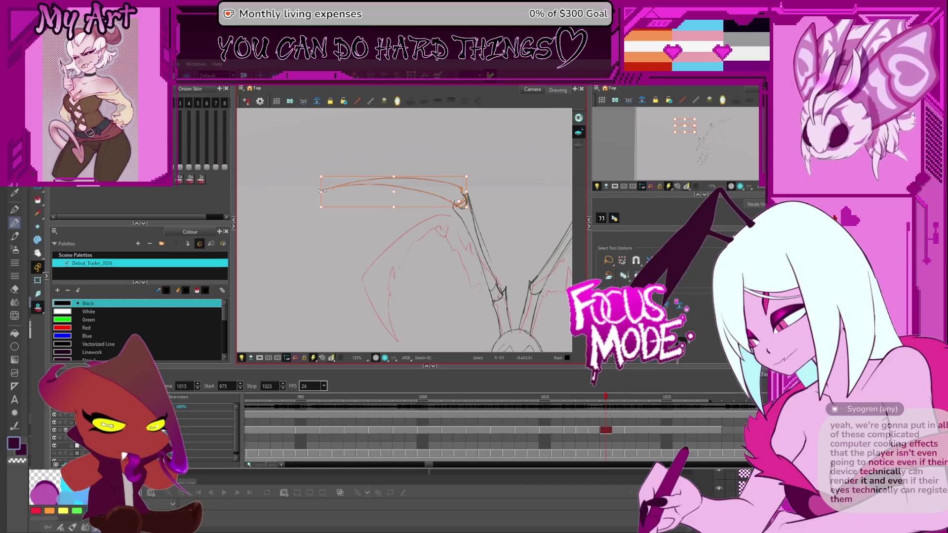
left_click(470, 174)
mouse_move(471, 171)
left_mouse_down()
mouse_move(430, 200)
mouse_move(455, 185)
left_mouse_up()
left_click(447, 251, "shift")
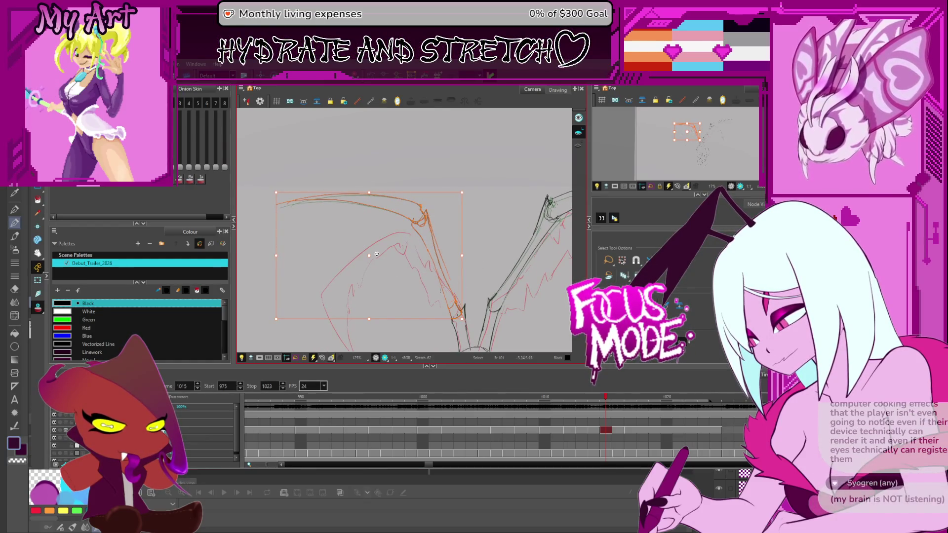
left_click_drag(415, 317, 478, 317)
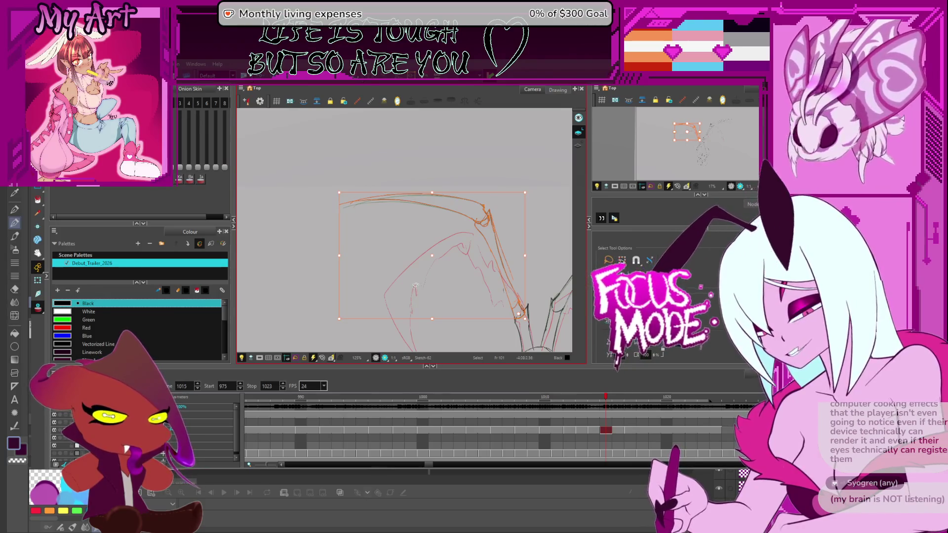
key("Escape")
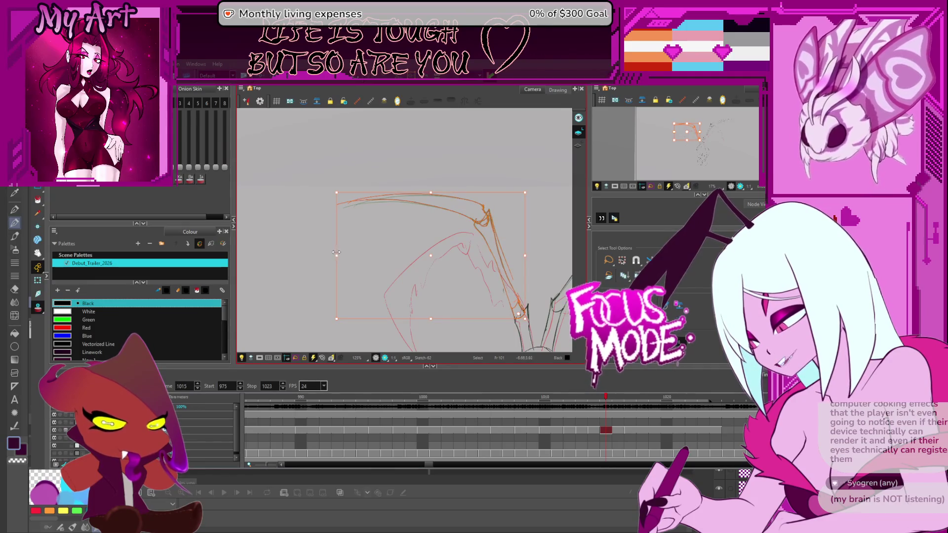
left_click_drag(334, 254, 304, 269)
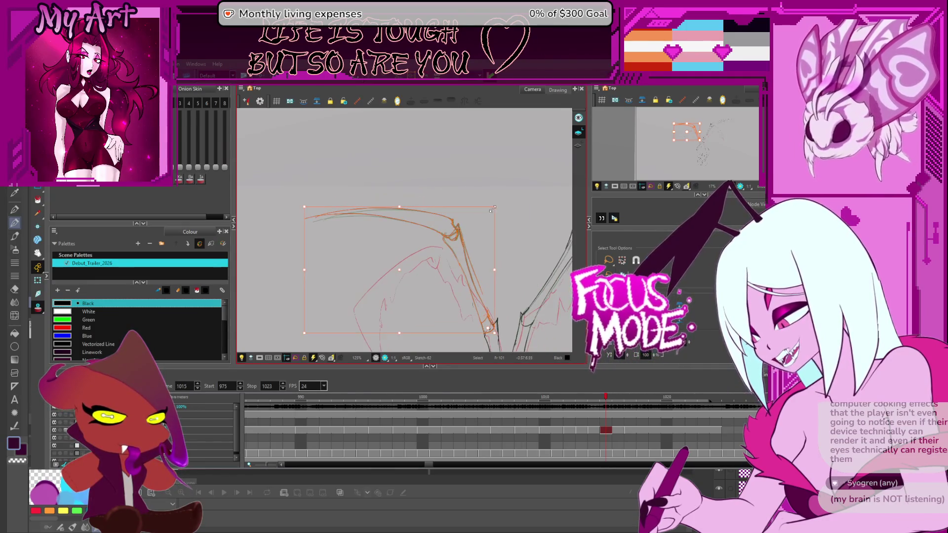
key("Escape")
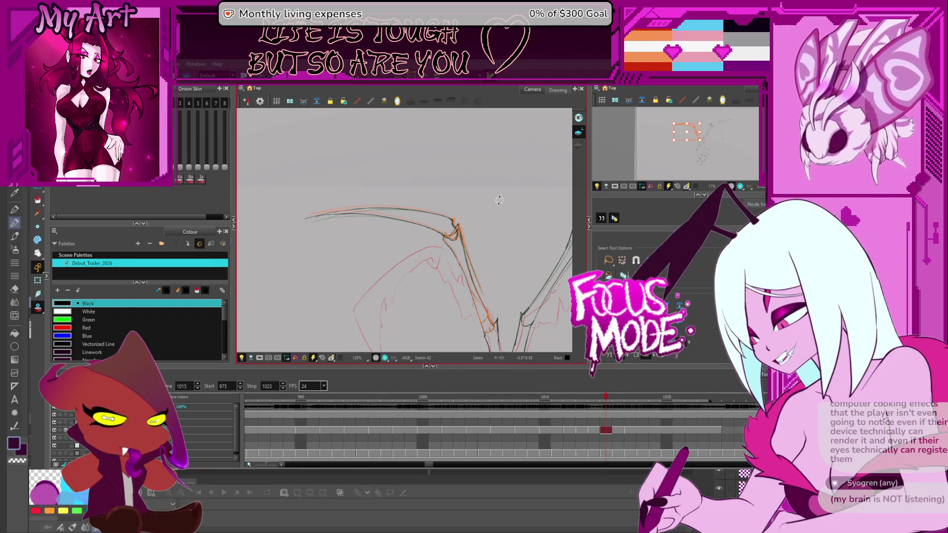
- Select the whole left wing sketch and scale it up so the wing spreads wider
key("ctrl+a")
left_click_drag(499, 208, 487, 180)
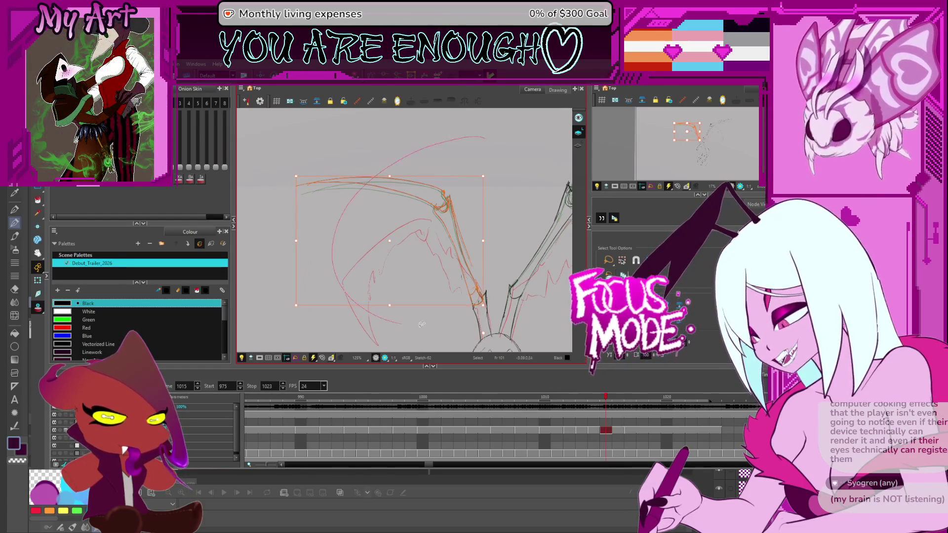
left_click_drag(484, 307, 492, 342)
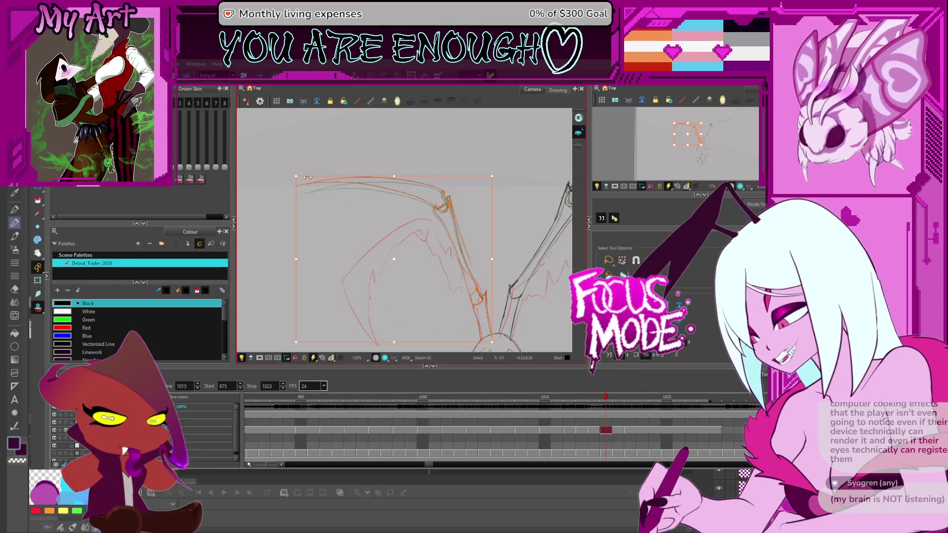
left_click(292, 171)
left_click(295, 170)
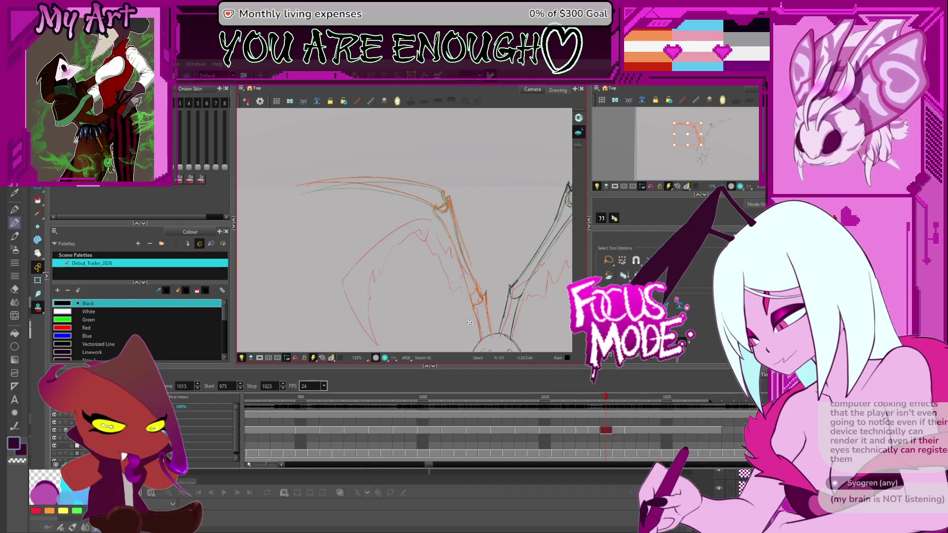
left_click(487, 337)
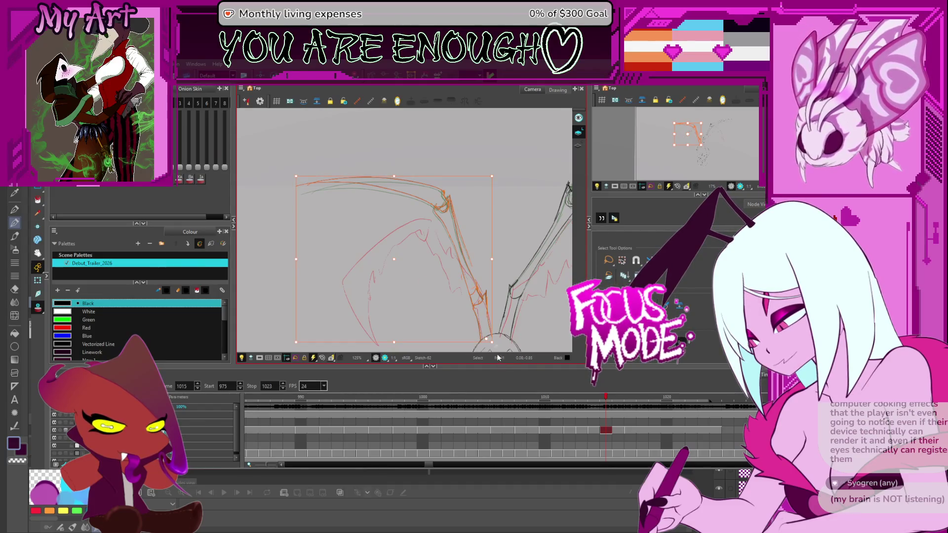
left_click(294, 170)
mouse_move(529, 259)
left_mouse_down()
mouse_move(449, 242)
mouse_move(456, 300)
mouse_move(413, 314)
left_mouse_up()
key("period")
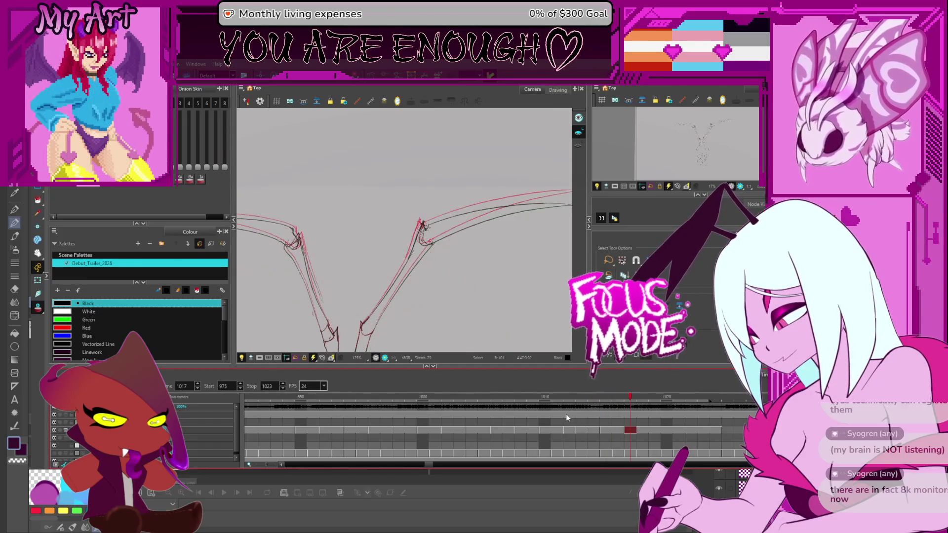
- Compare frame 1017 with frame 1014, then shorten the right wing's upper curve slightly
left_click(629, 430)
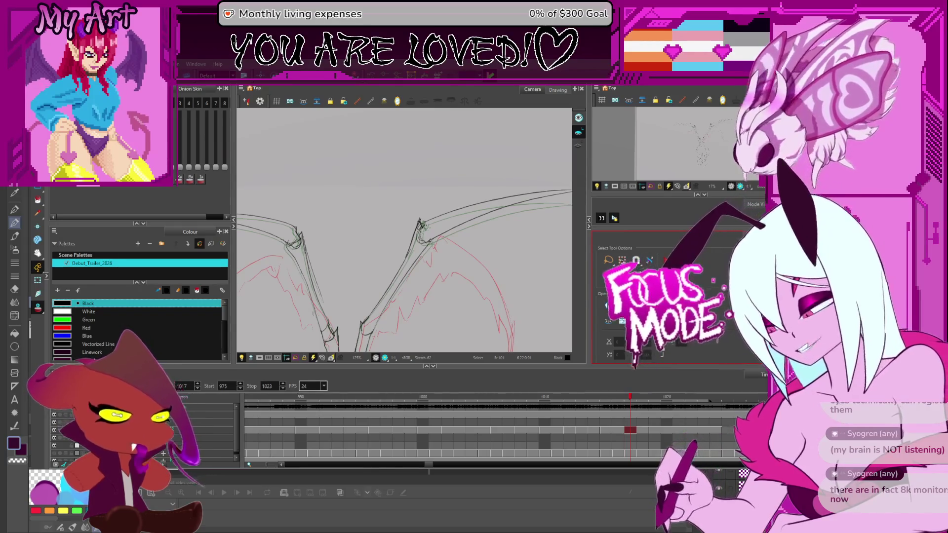
key(";")
key("apostrophe")
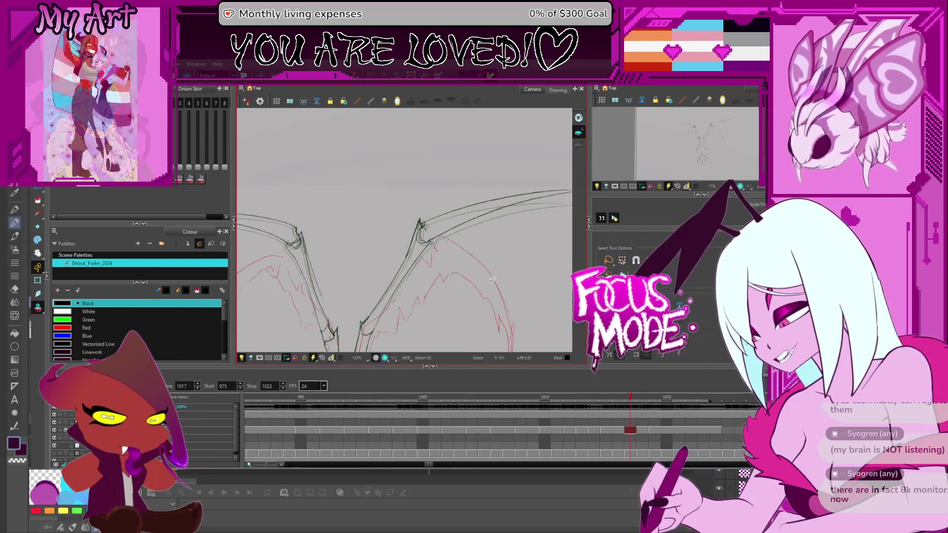
mouse_move(430, 282)
left_mouse_down()
mouse_move(416, 260)
mouse_move(452, 239)
mouse_move(443, 248)
left_mouse_up()
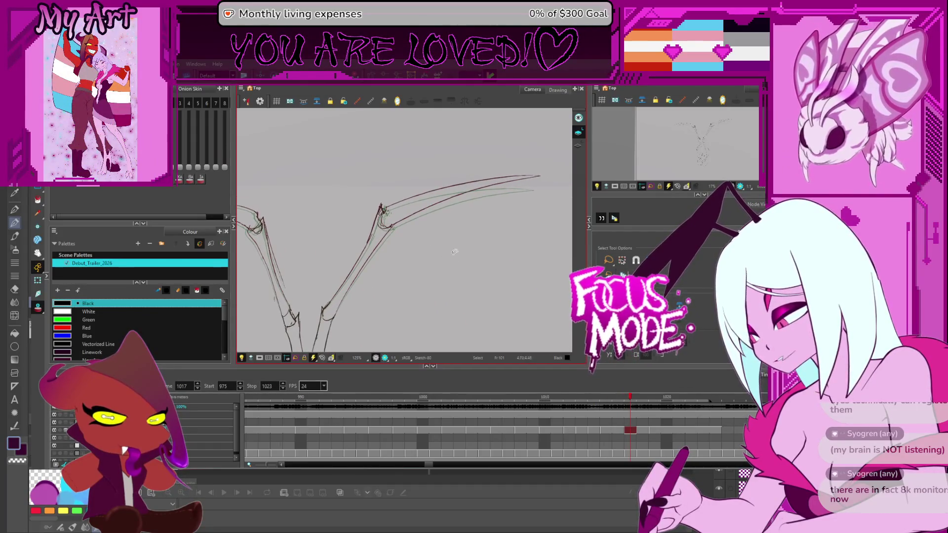
left_click(428, 184)
left_click(461, 200)
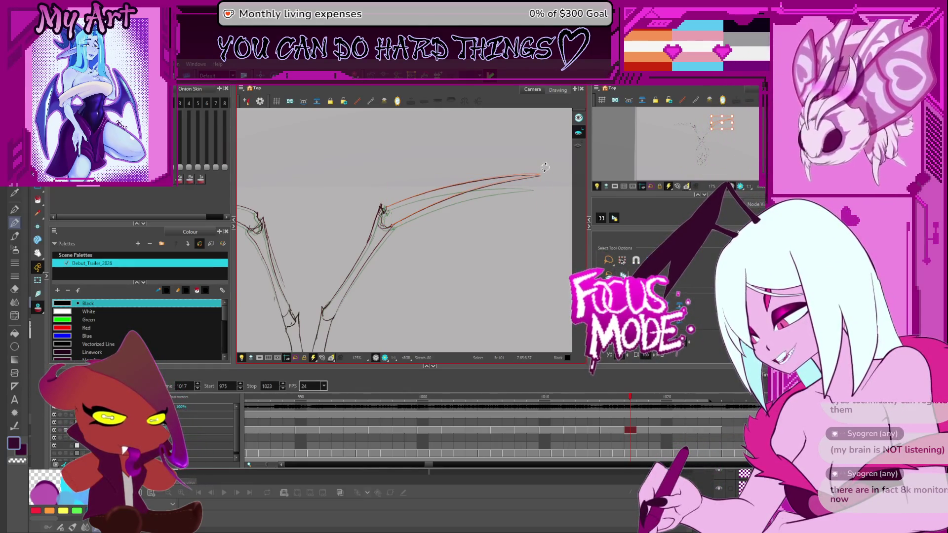
left_click(504, 186)
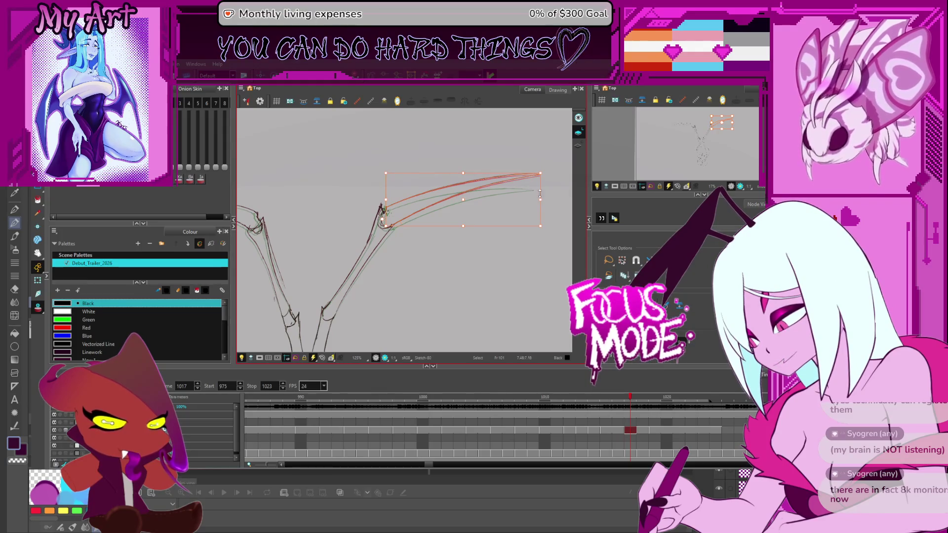
left_click_drag(542, 170, 539, 172)
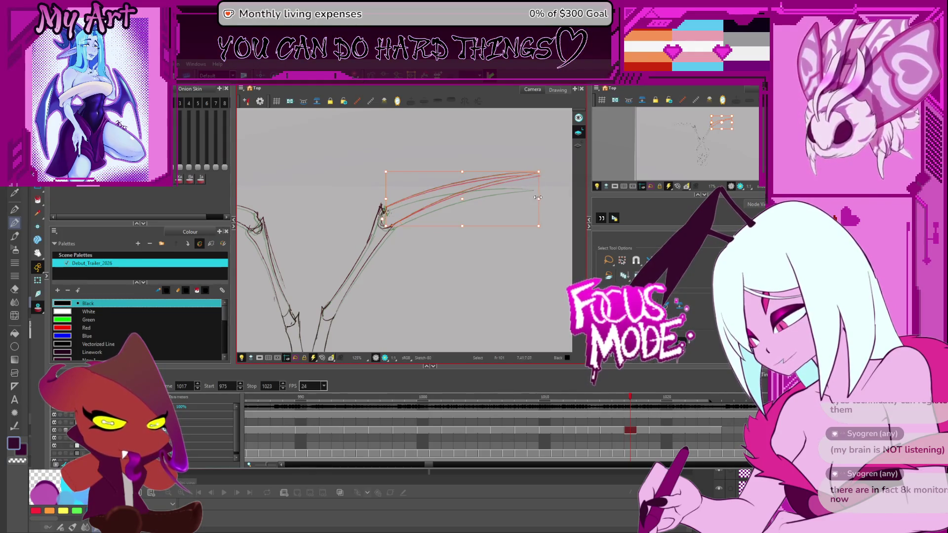
mouse_move(472, 131)
left_mouse_down()
mouse_move(417, 164)
mouse_move(477, 182)
left_mouse_up()
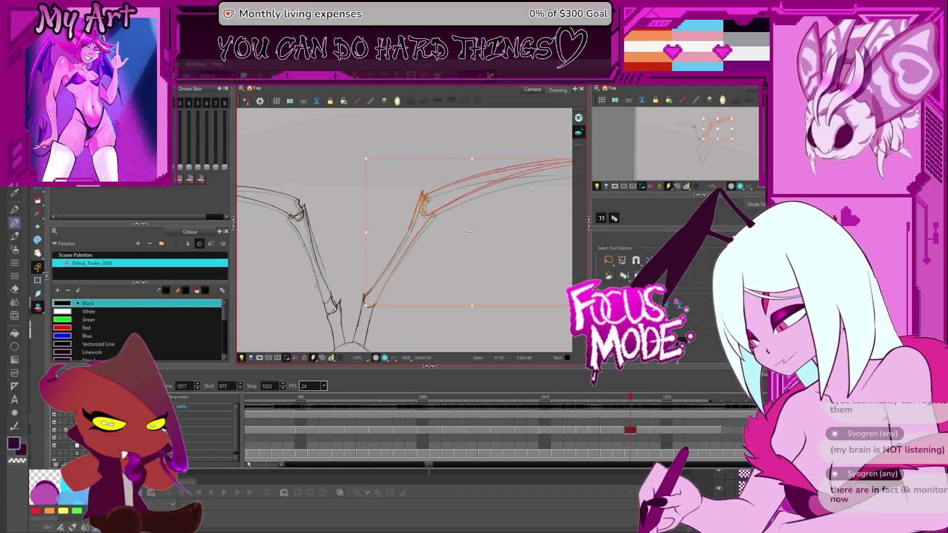
left_click_drag(368, 300, 322, 341)
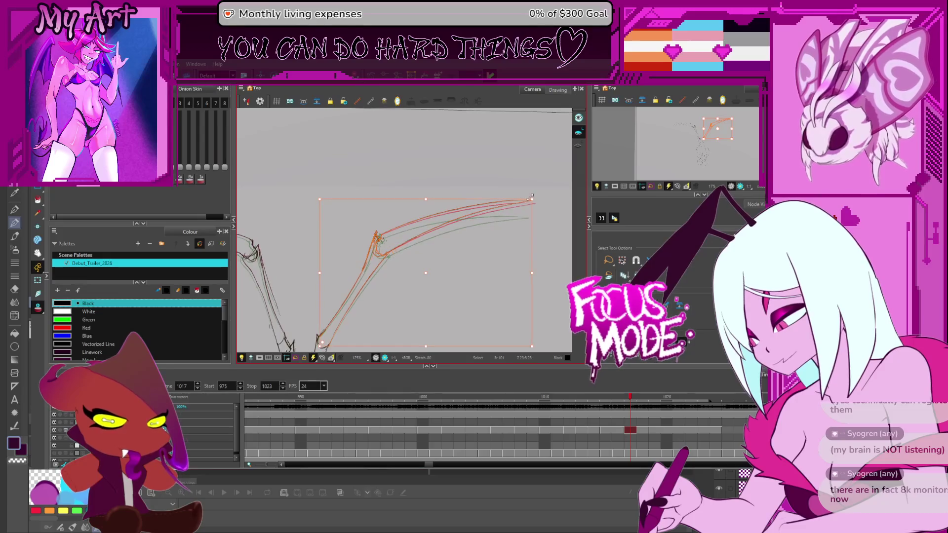
key("Escape")
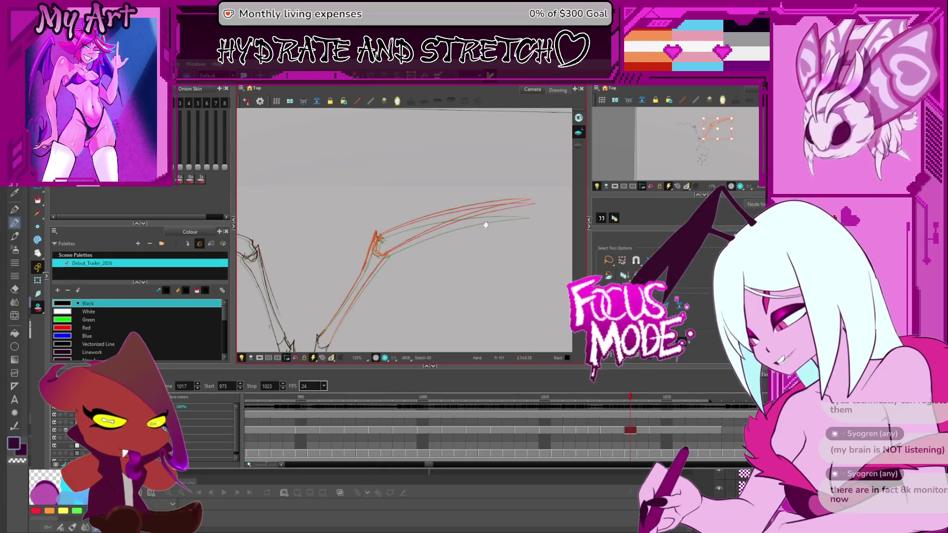
- Box-select the left wing's upper arm strokes near the orange guide stroke
left_click_drag(354, 329, 455, 249)
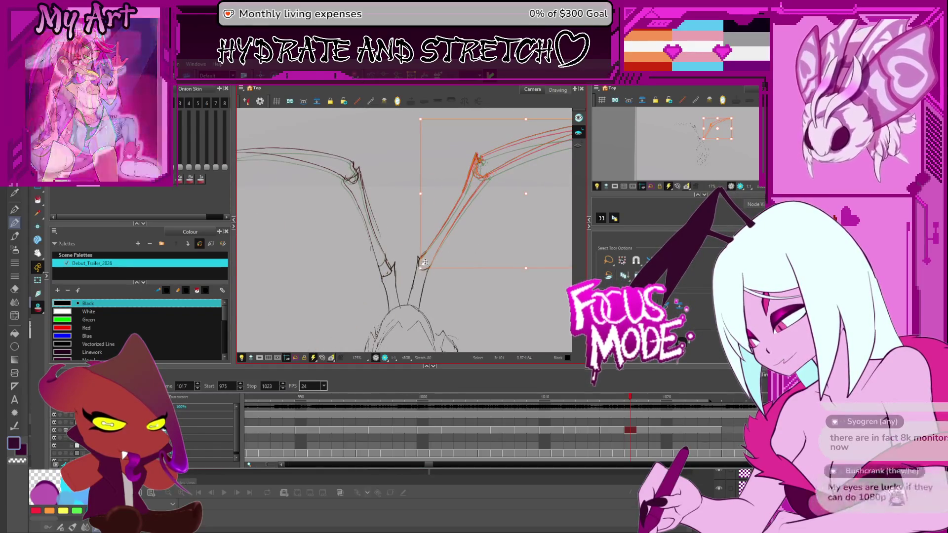
mouse_move(467, 265)
left_mouse_down()
mouse_move(437, 288)
mouse_move(422, 277)
left_mouse_up()
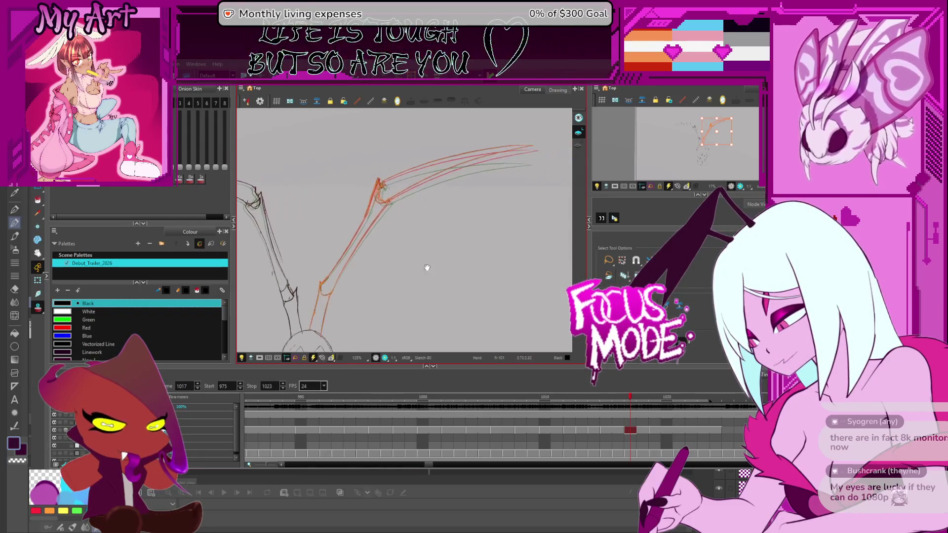
left_click(536, 143)
left_click(537, 143)
left_click(530, 241)
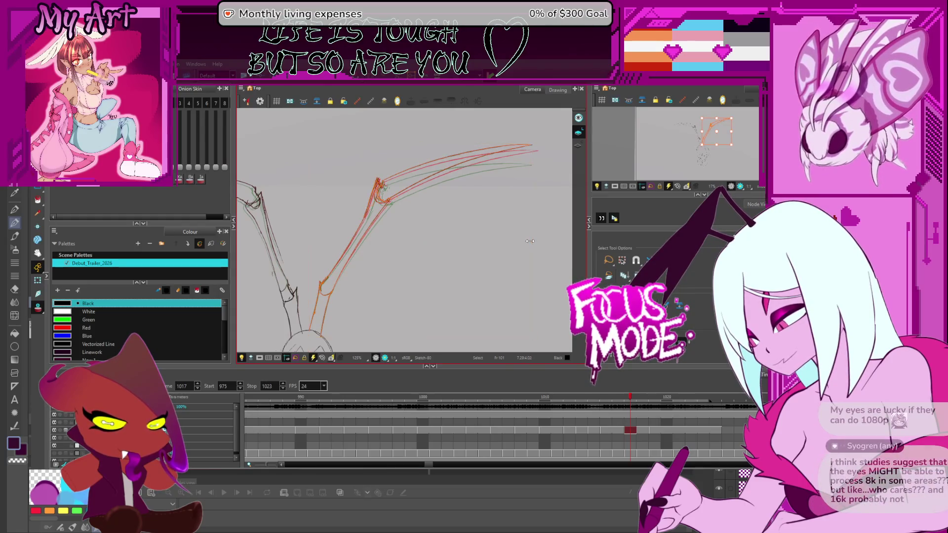
mouse_move(502, 266)
left_mouse_down()
mouse_move(518, 222)
mouse_move(444, 222)
left_mouse_up()
key("alt+s")
left_click_drag(324, 150, 340, 240)
left_click_drag(423, 223, 412, 212)
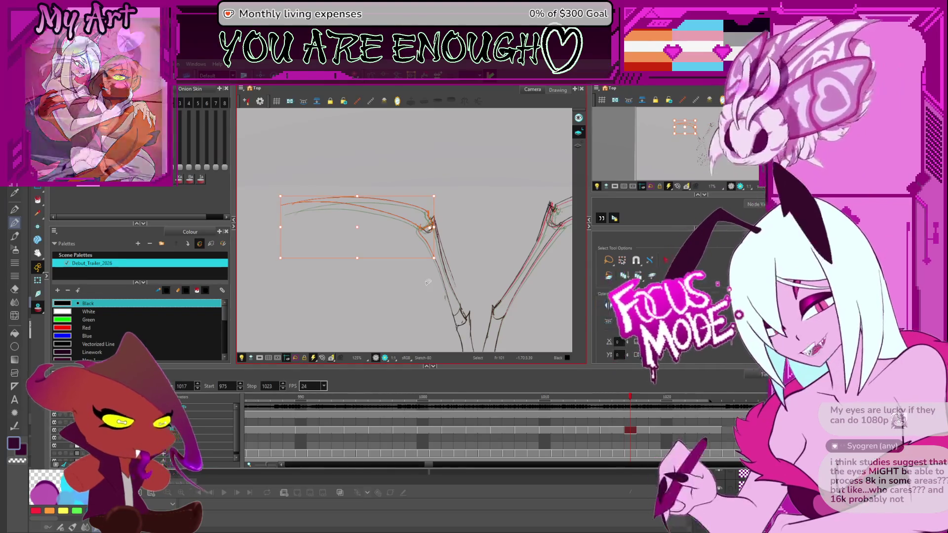
- Select the left wing's upper curved stroke together with its lower stroke
left_click(279, 187)
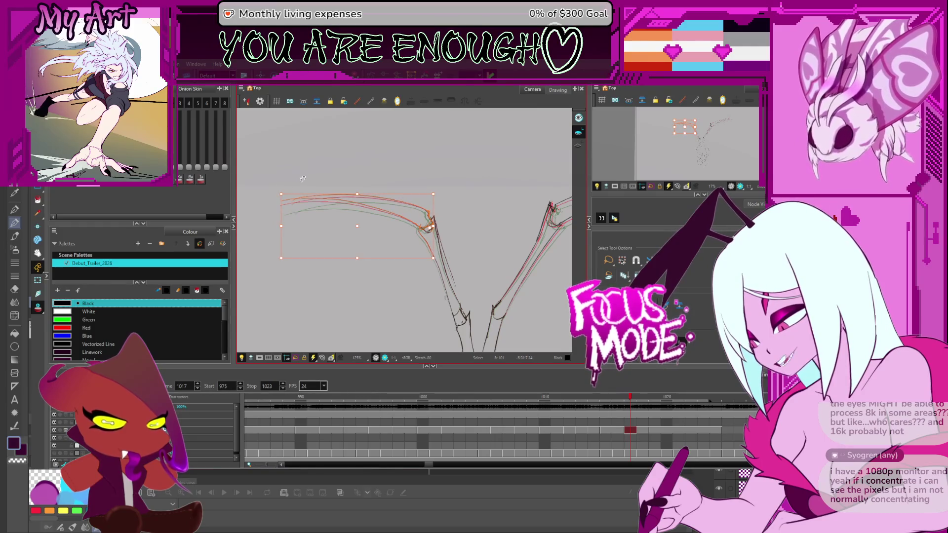
mouse_move(424, 153)
left_mouse_down()
mouse_move(381, 170)
mouse_move(394, 186)
mouse_move(275, 193)
left_mouse_up()
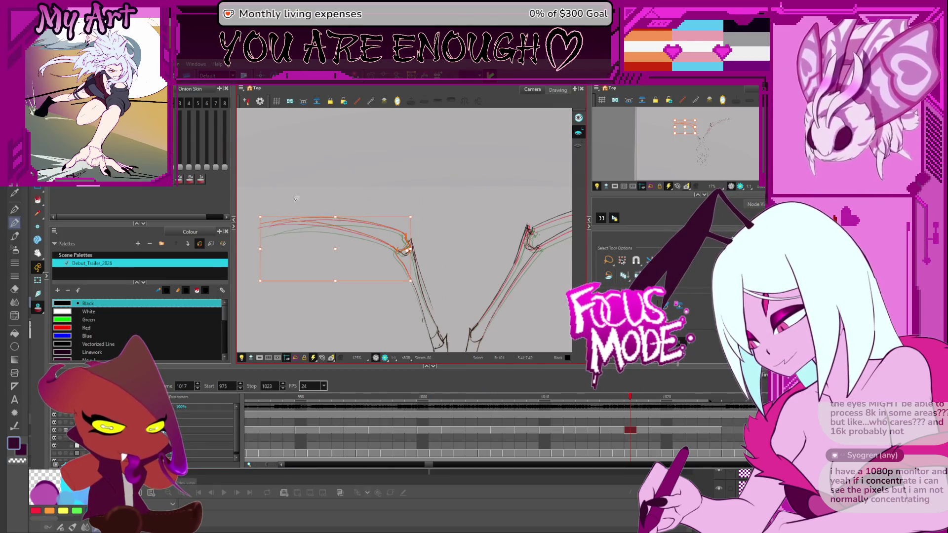
key("space")
mouse_move(327, 185)
left_mouse_down()
mouse_move(302, 158)
mouse_move(335, 161)
left_mouse_up()
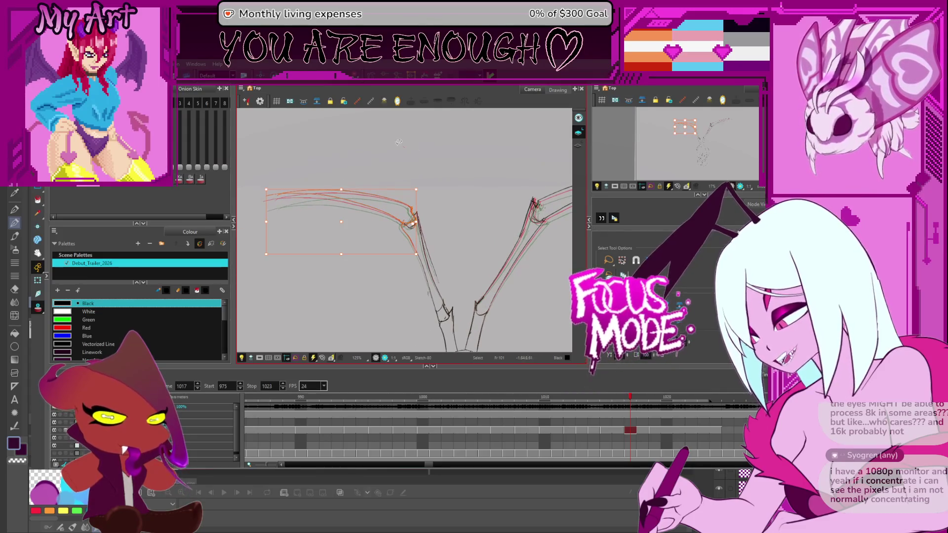
left_click(422, 204, "shift")
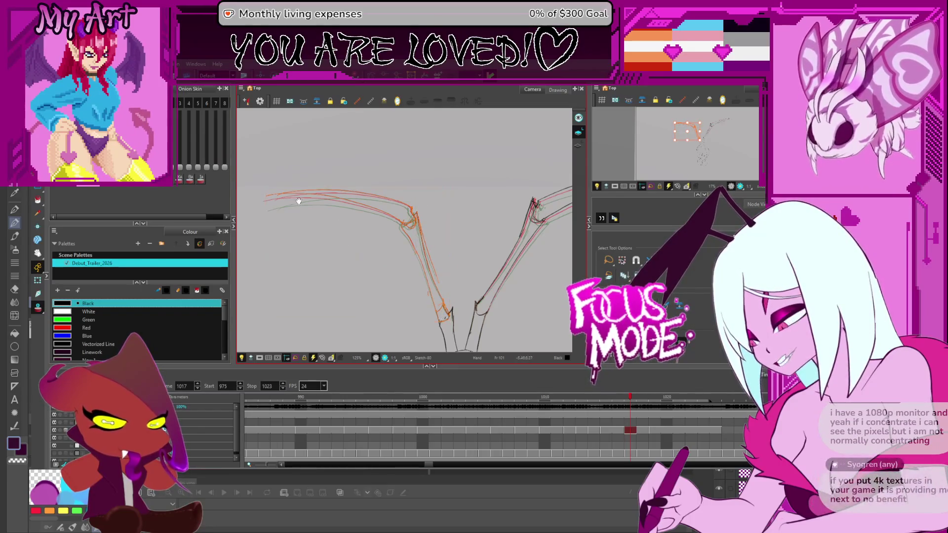
left_click_drag(272, 190, 300, 199)
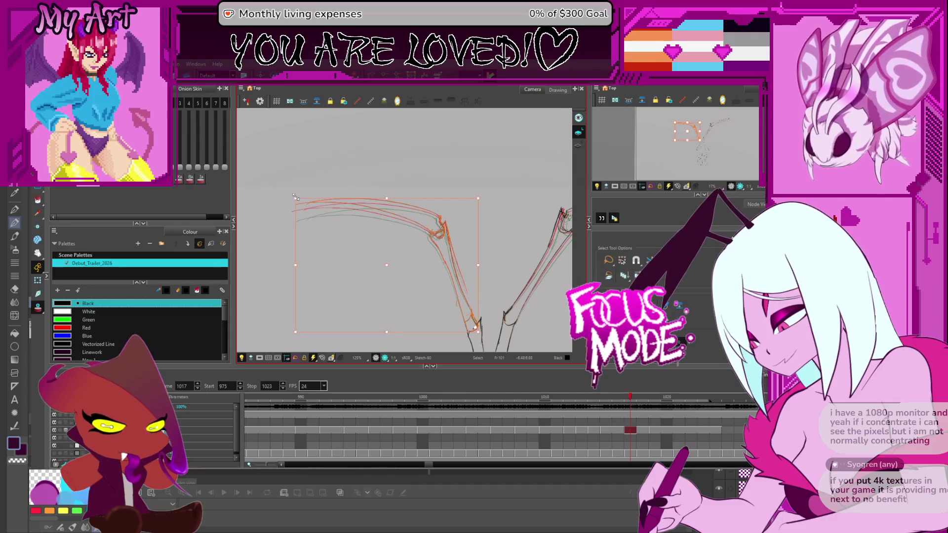
left_click(295, 196)
- Stretch the left wing strokes larger, outward and down, then frame both wings
left_click_drag(328, 277, 304, 231)
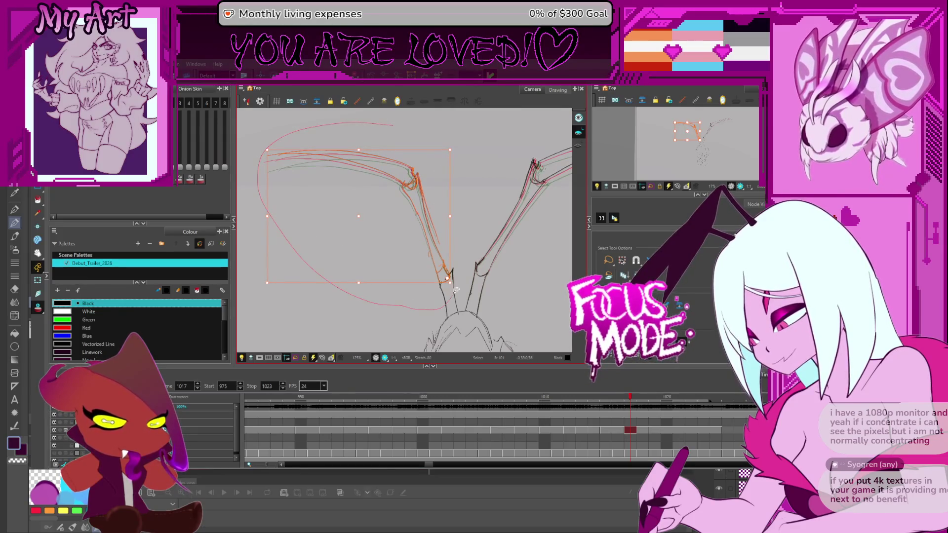
left_click_drag(451, 283, 459, 320)
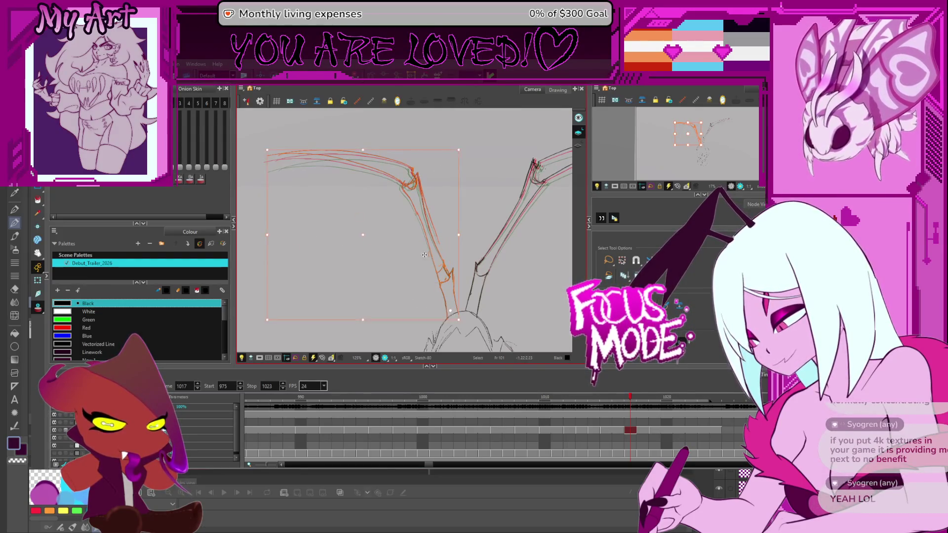
left_click_drag(332, 195, 360, 217)
left_click(292, 165)
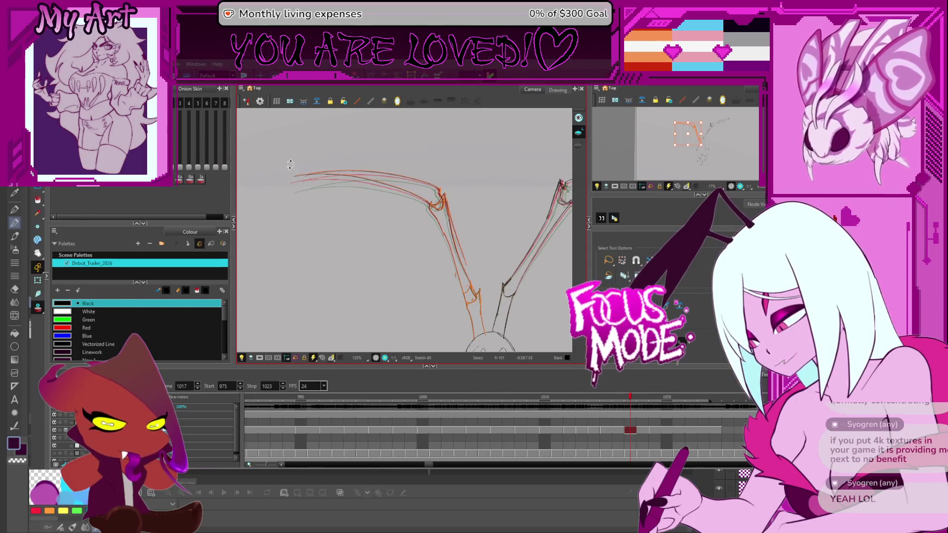
key("ctrl+a")
left_click_drag(456, 255, 379, 245)
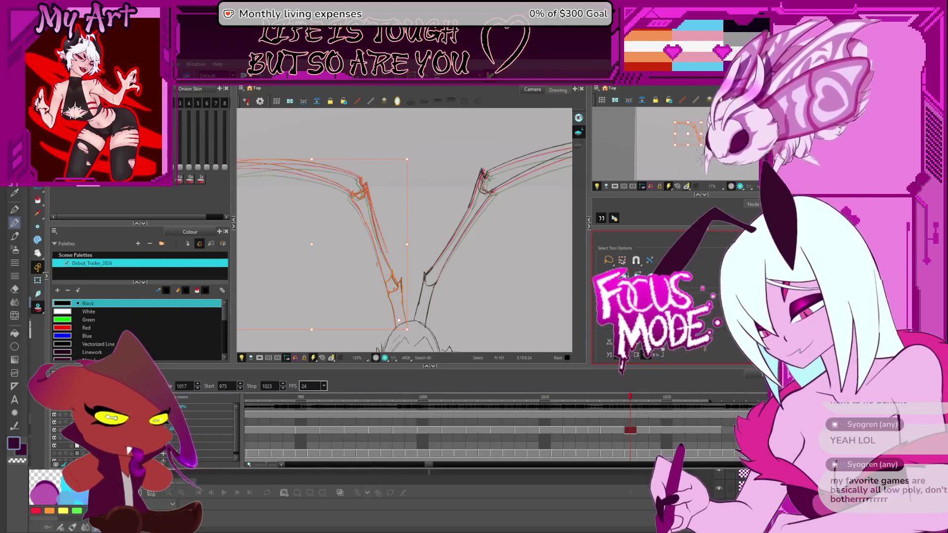
- Step back and forth between neighbouring frames to compare the wing drawings
left_click(433, 182)
key("comma")
key("period")
key("period")
scroll(417, 186, "down", 1)
mouse_move(405, 188)
left_mouse_down()
mouse_move(348, 201)
mouse_move(355, 233)
mouse_move(438, 220)
mouse_move(395, 222)
left_mouse_up()
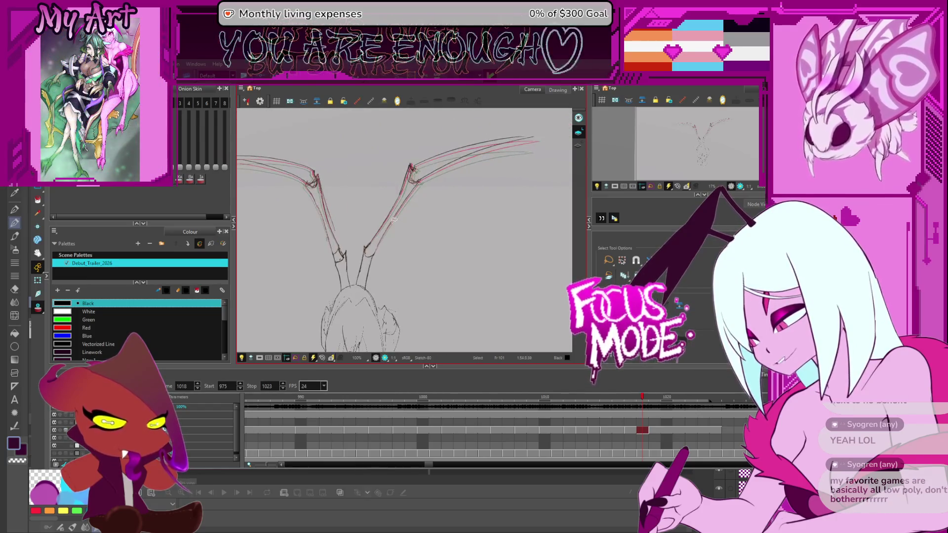
key("comma")
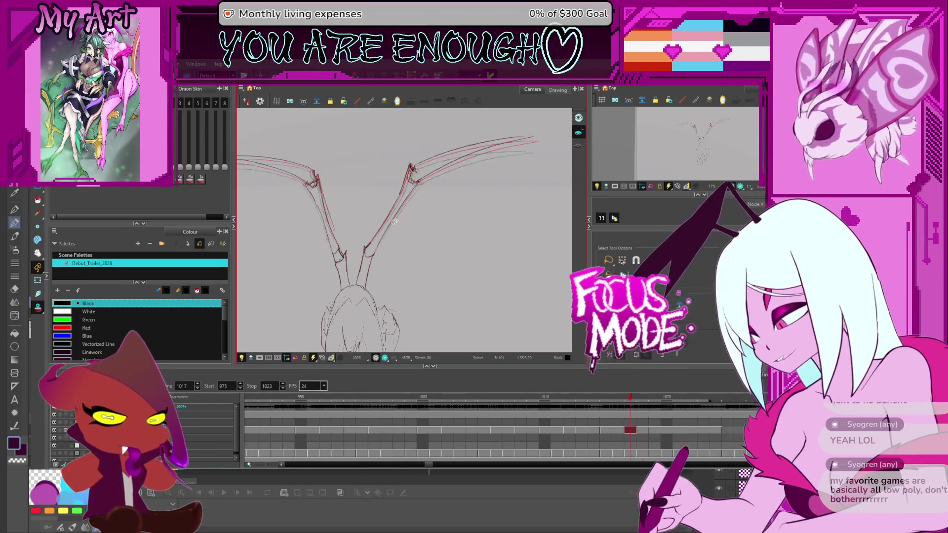
key("period")
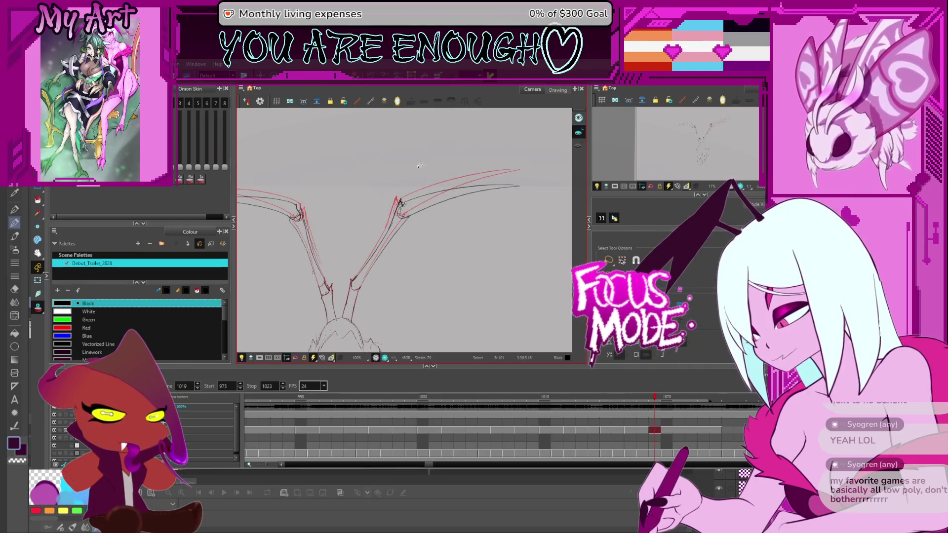
- Check frames 1014 and 1019 with onion skin, hide it, then jump to frame 989
left_click_drag(359, 310, 473, 152)
key("Escape")
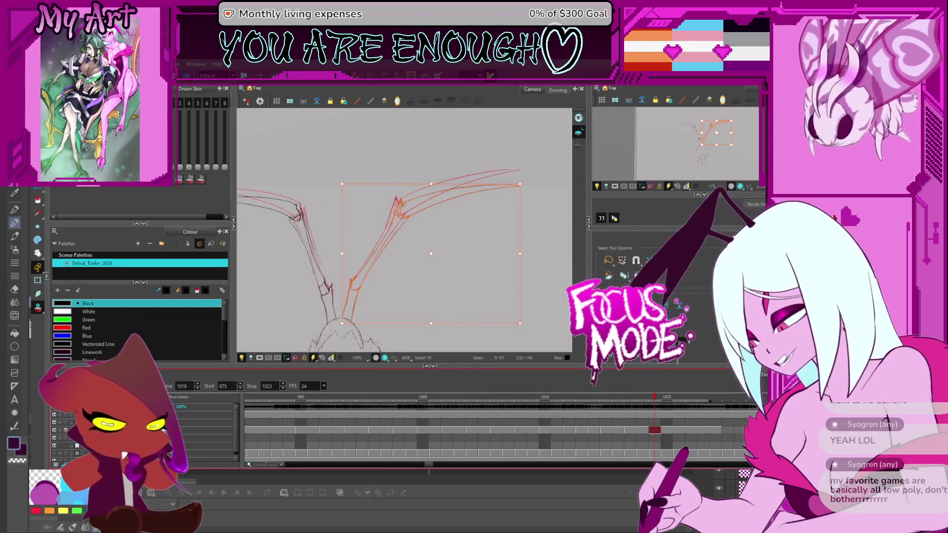
key("comma")
key("comma")
key("comma")
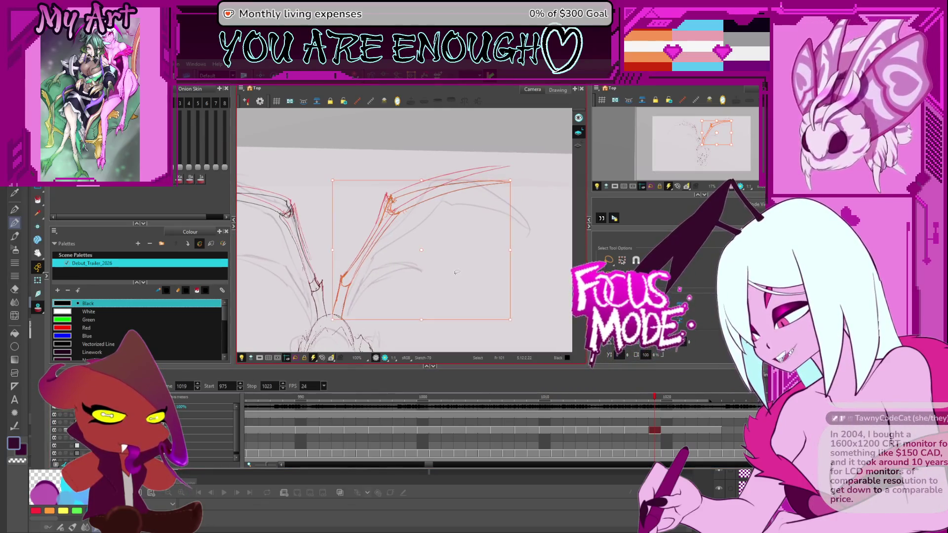
key("period")
key("period")
key("period")
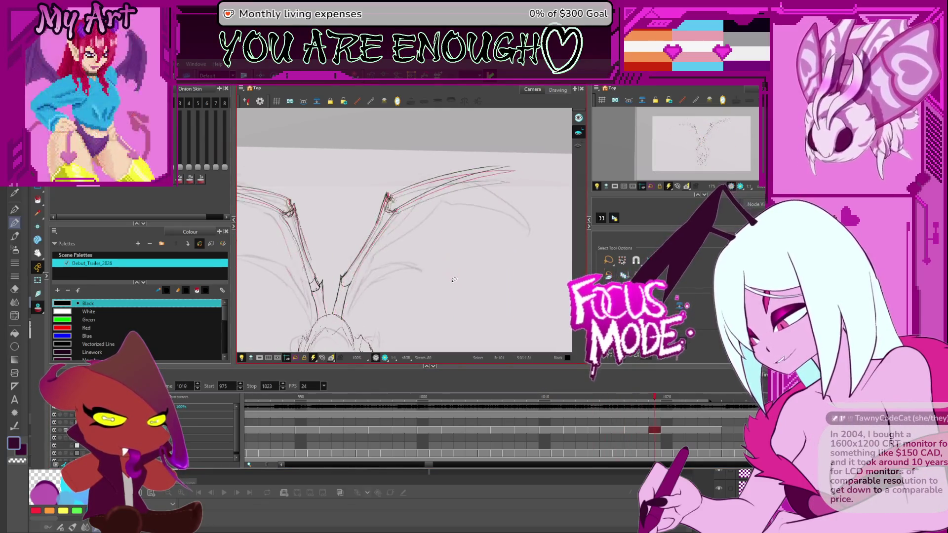
scroll(430, 270, "down", 3)
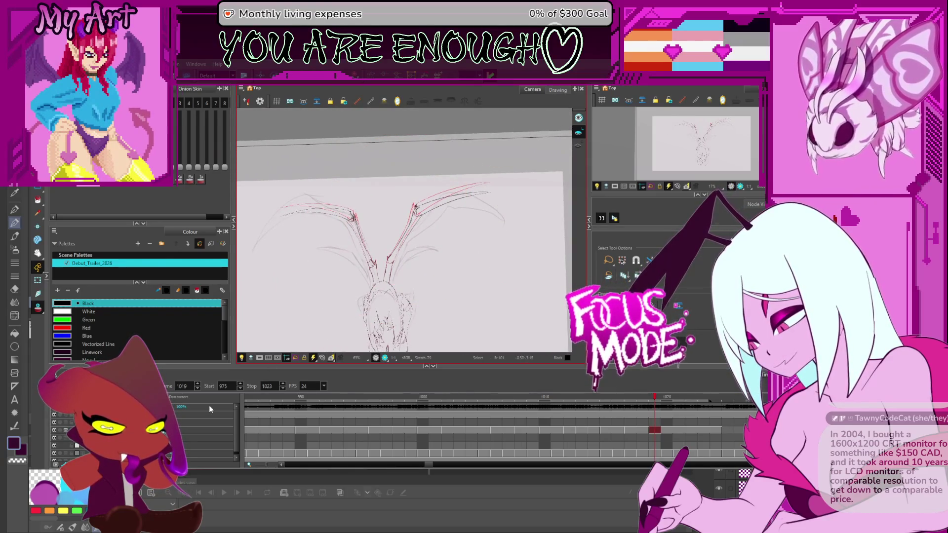
left_click(510, 275)
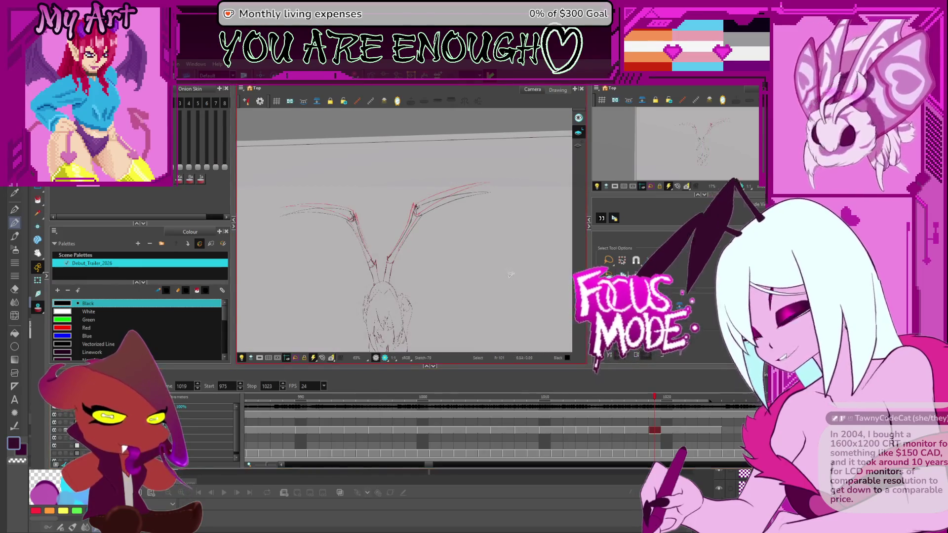
mouse_move(494, 276)
left_mouse_down()
mouse_move(483, 269)
mouse_move(491, 256)
mouse_move(520, 247)
left_mouse_up()
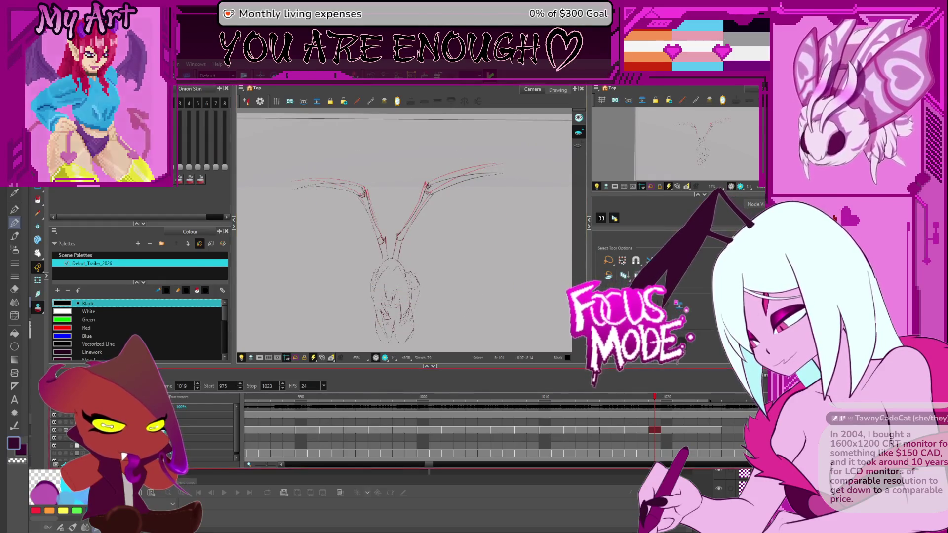
left_click(289, 430)
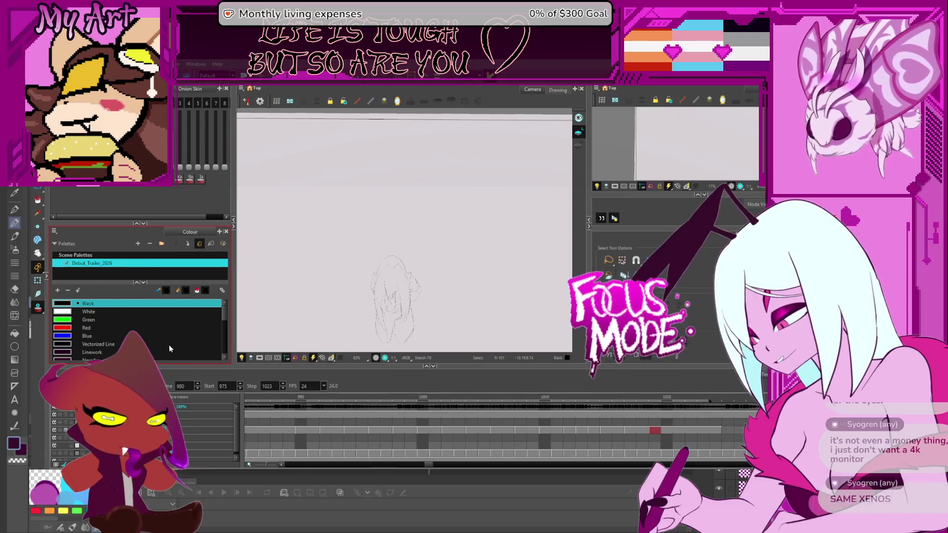
- Stop and resume the flapping playback, then step back and forward two frames
key("Return")
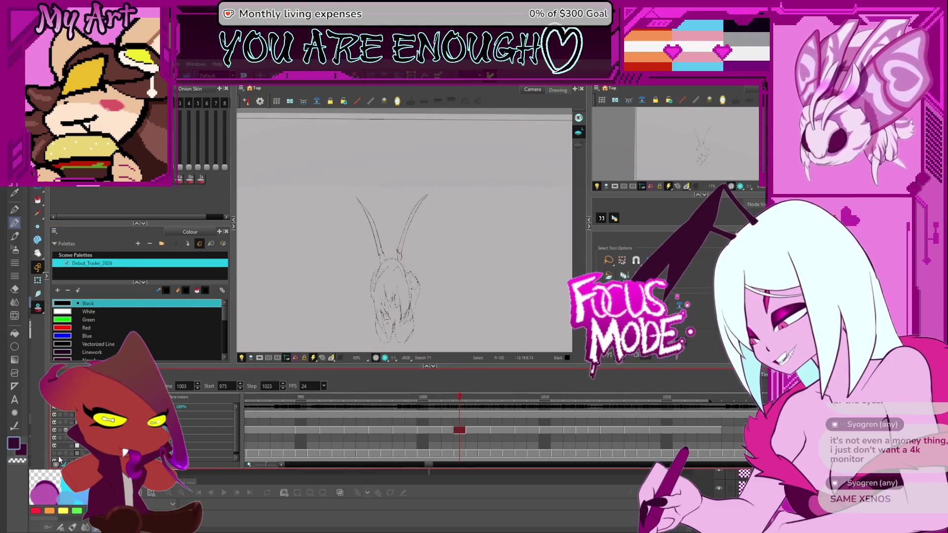
key("Return")
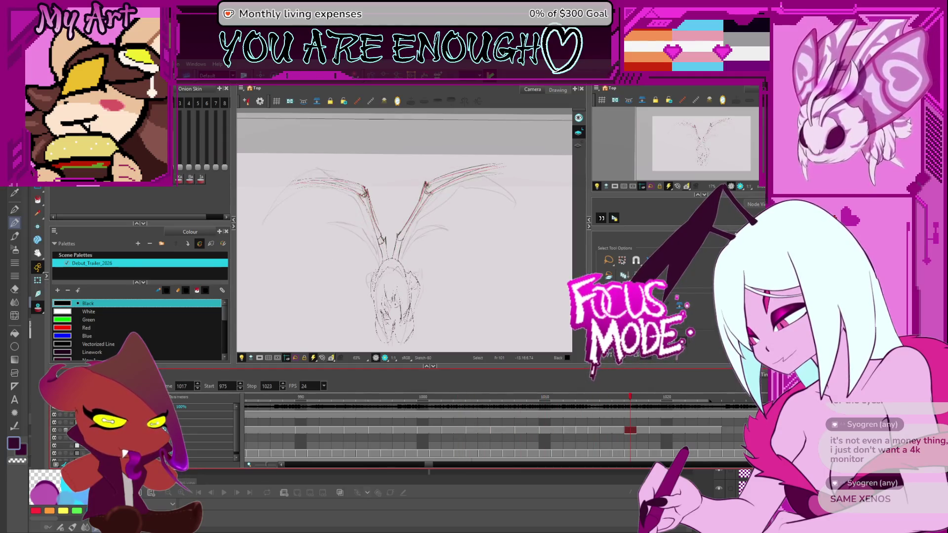
left_click_drag(495, 206, 479, 215)
key("comma")
key("comma")
key("comma")
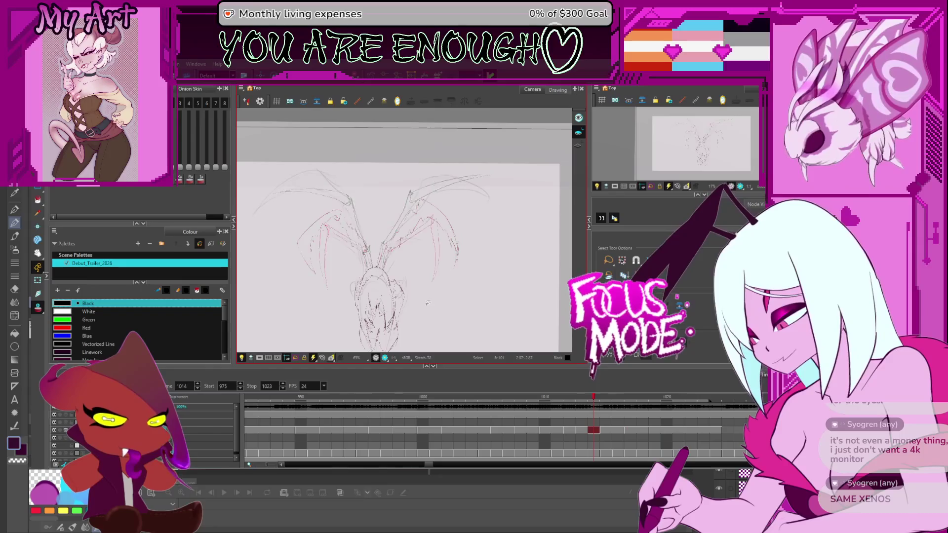
key("period")
key("period")
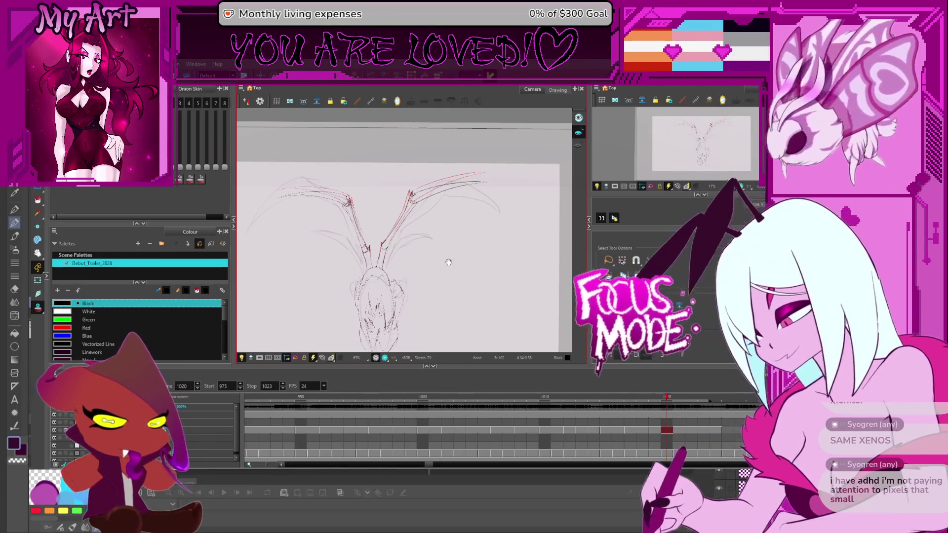
- Step through the wing drawings from frame 1017, loop-play, and stop on frame 1022
key("comma")
key("comma")
key("comma")
key("period")
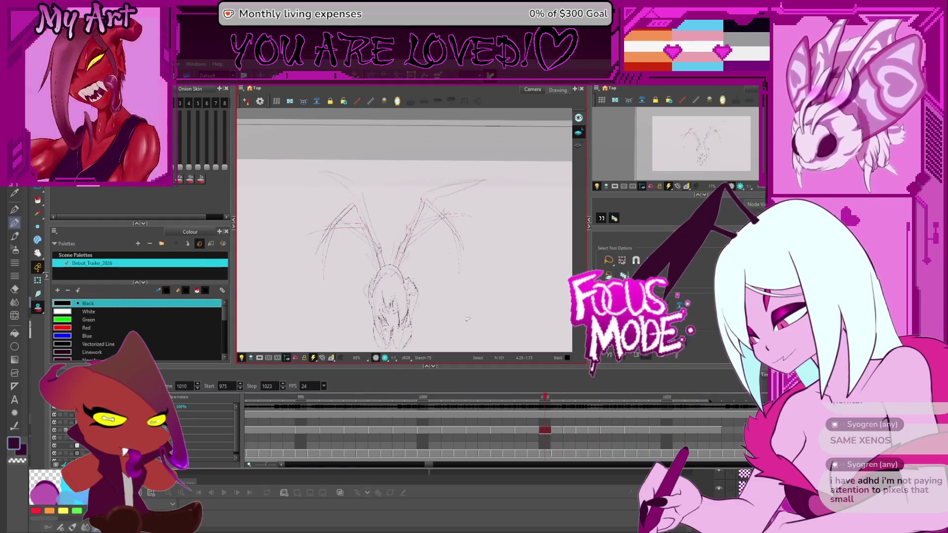
key("period")
key("period")
key("period")
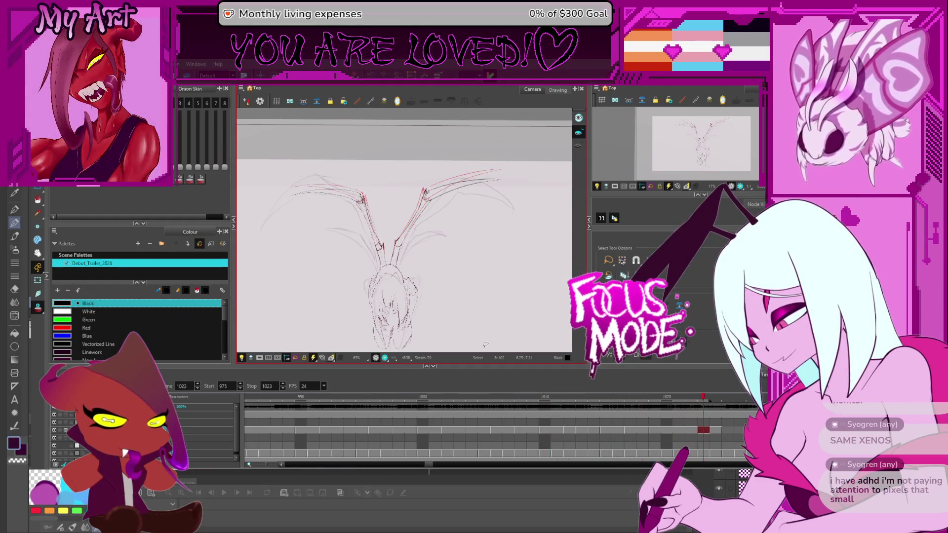
key("period")
key("period")
key("period")
key("comma")
key("comma")
key("comma")
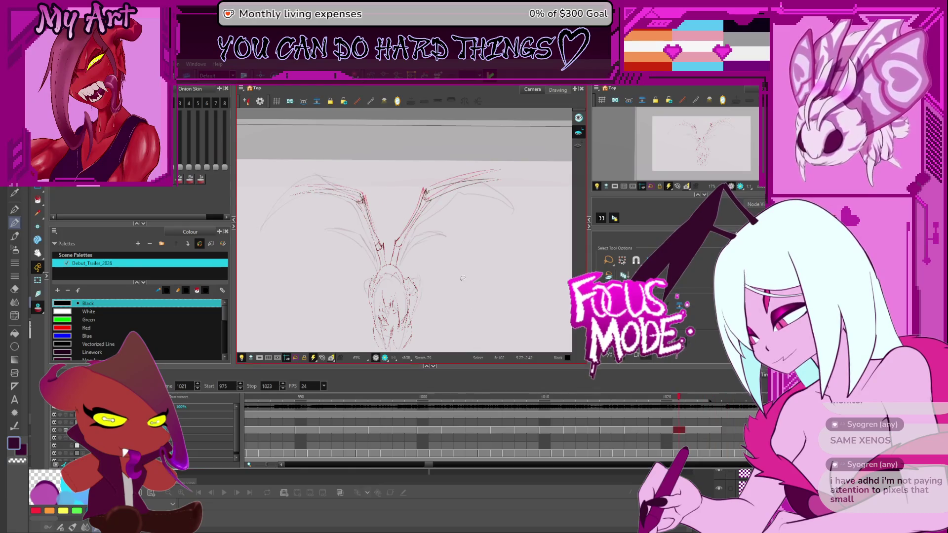
key("comma")
key("comma")
key("comma")
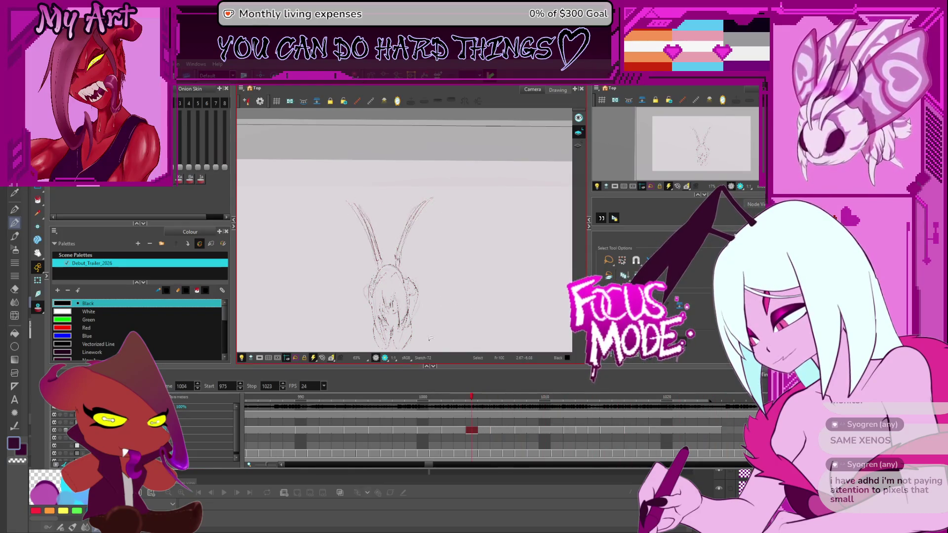
key("Return")
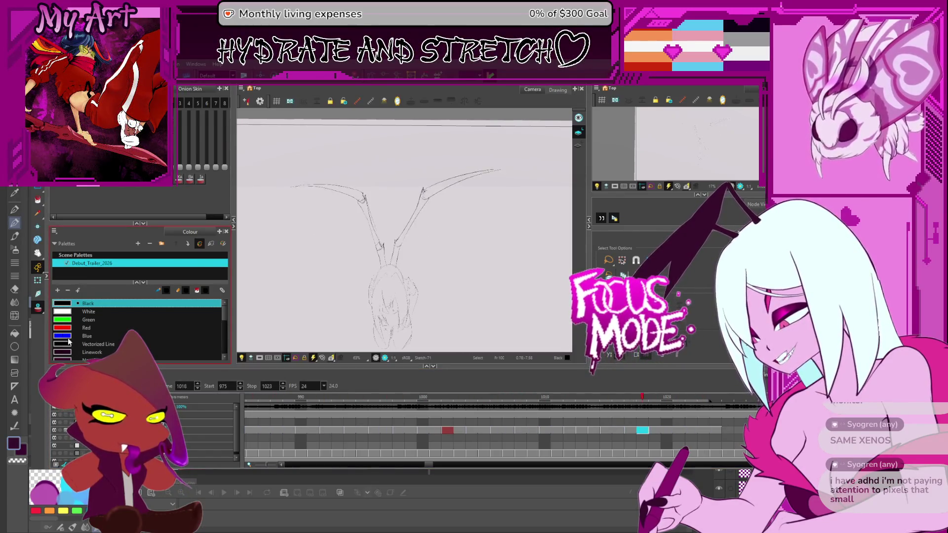
key("Return")
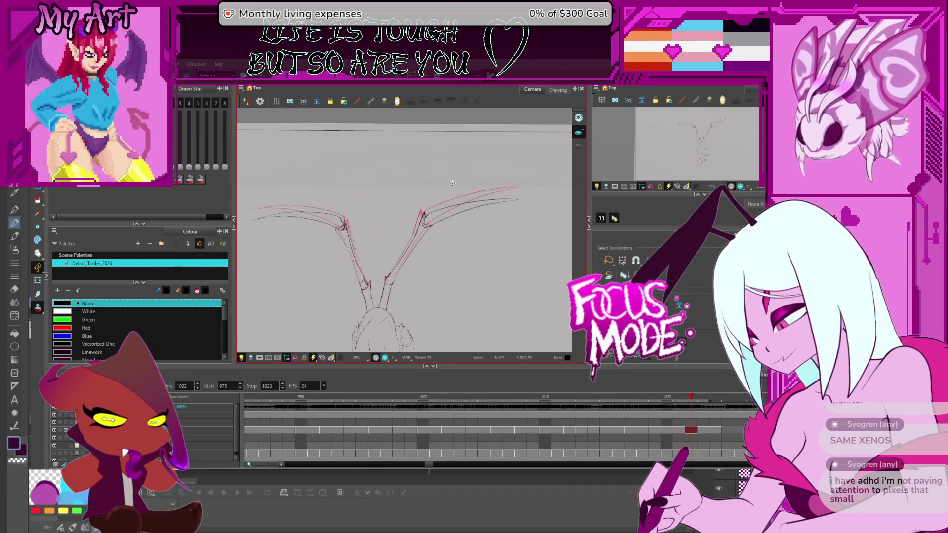
- Select frame 1022's right wing strokes and enclose them in a Perspective tool box
left_click(419, 221)
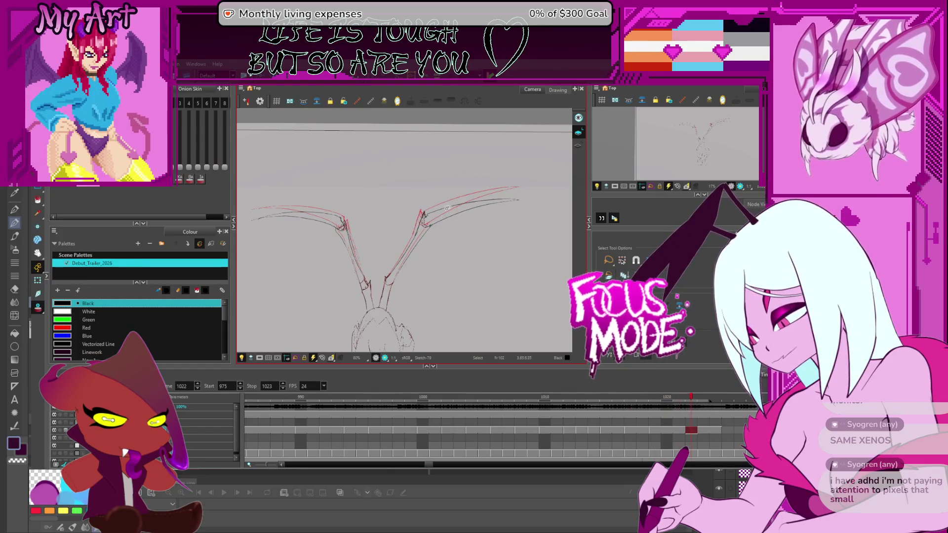
left_click_drag(419, 222, 393, 215)
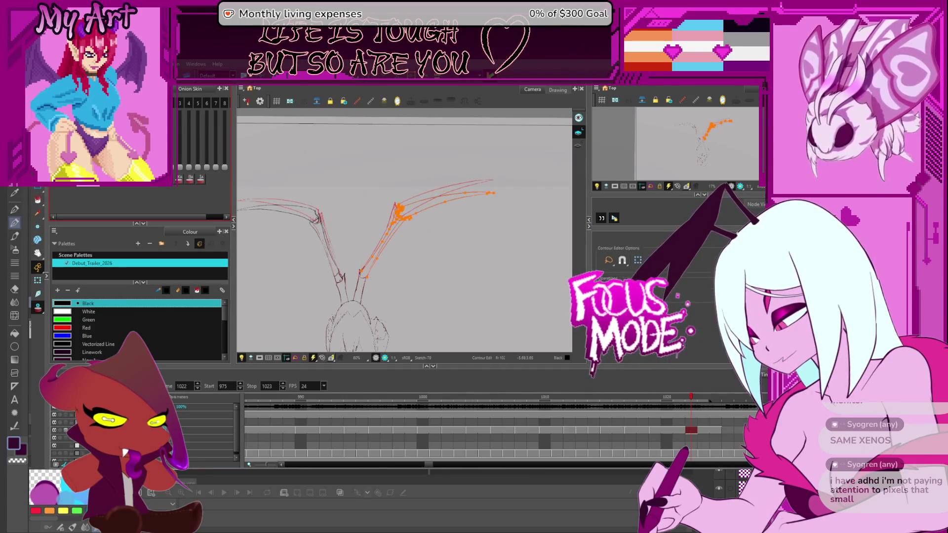
key("alt+0")
mouse_move(428, 138)
left_mouse_down()
mouse_move(526, 205)
mouse_move(508, 188)
left_mouse_up()
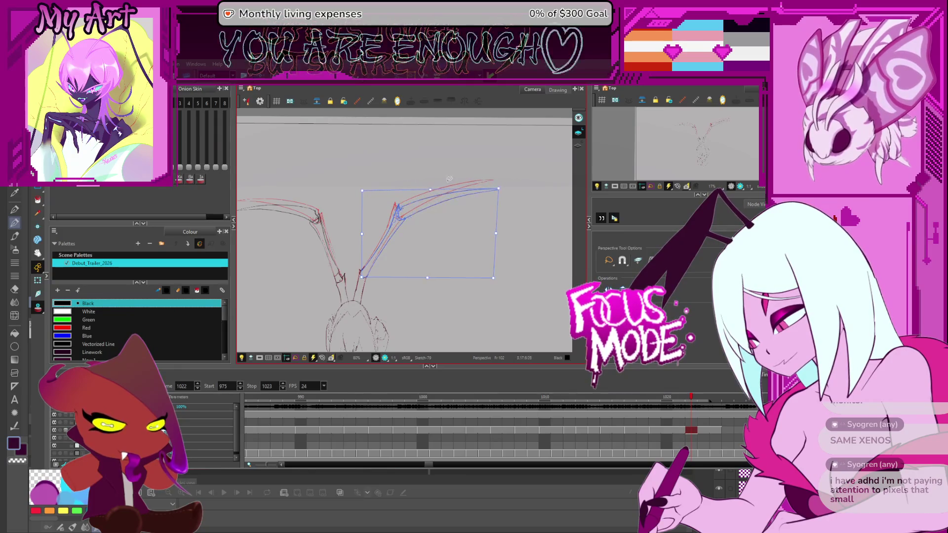
- Skew the right wing in perspective, pulling its lower corner and outer edge downward
left_click_drag(430, 189, 427, 186)
left_click(495, 253)
left_click_drag(392, 252, 477, 223)
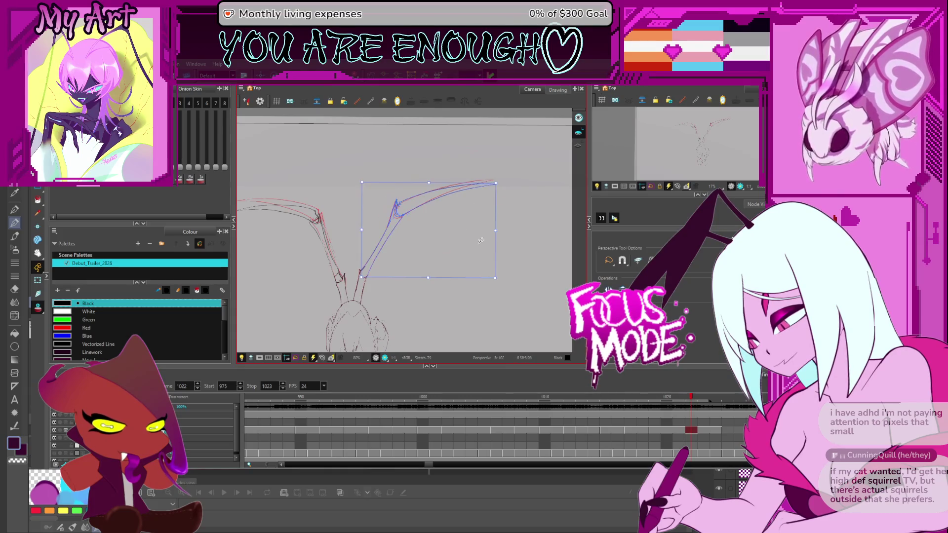
left_click_drag(494, 280, 493, 291)
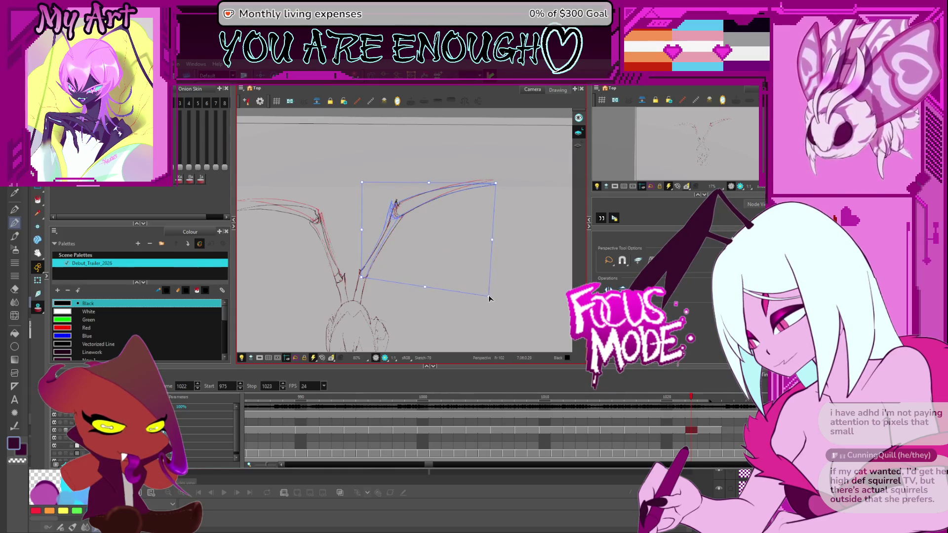
left_click_drag(492, 241, 482, 249)
left_click_drag(360, 184, 362, 179)
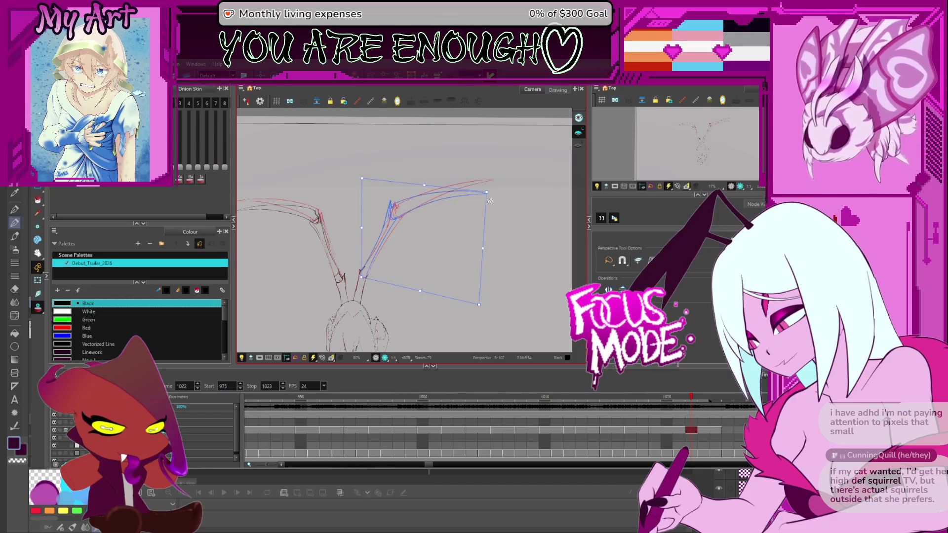
- Enclose the left wing in a perspective box and warp its outer edge downward
mouse_move(432, 237)
left_mouse_down()
mouse_move(453, 221)
mouse_move(444, 239)
left_mouse_up()
left_click_drag(313, 186, 349, 158)
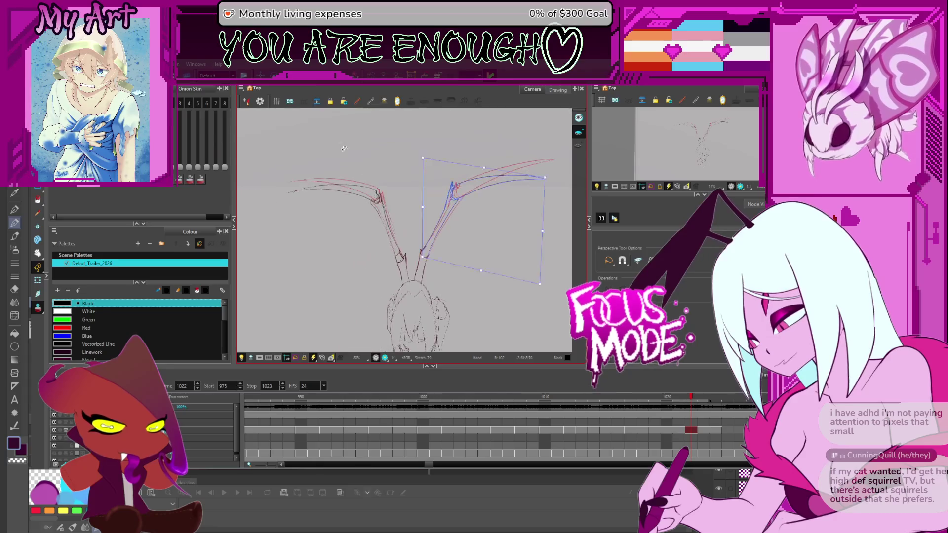
mouse_move(401, 183)
left_mouse_down()
mouse_move(277, 212)
mouse_move(291, 291)
left_mouse_up()
left_click_drag(288, 242, 285, 247)
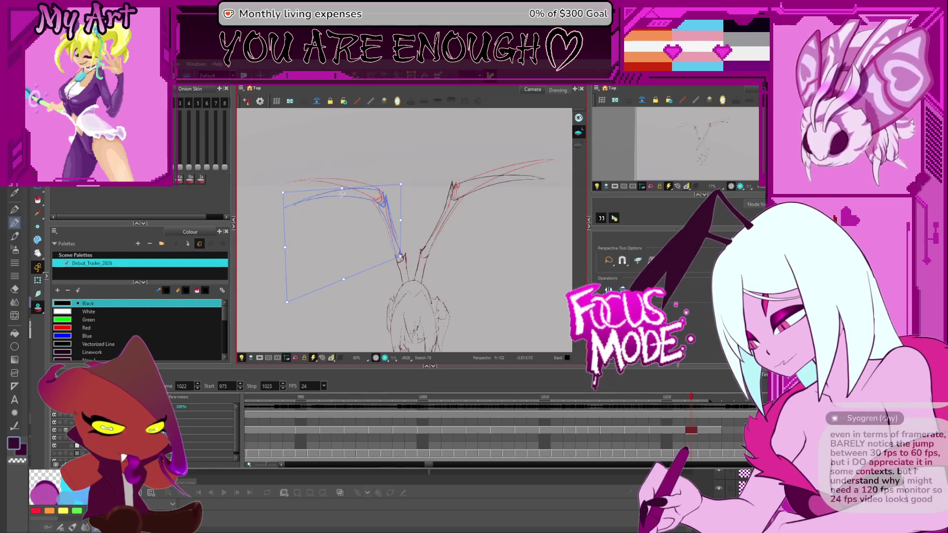
- On frame 1017, perspective-warp the left wing by pulling its lower corner and outer edge down-left
key("comma")
key("comma")
key("comma")
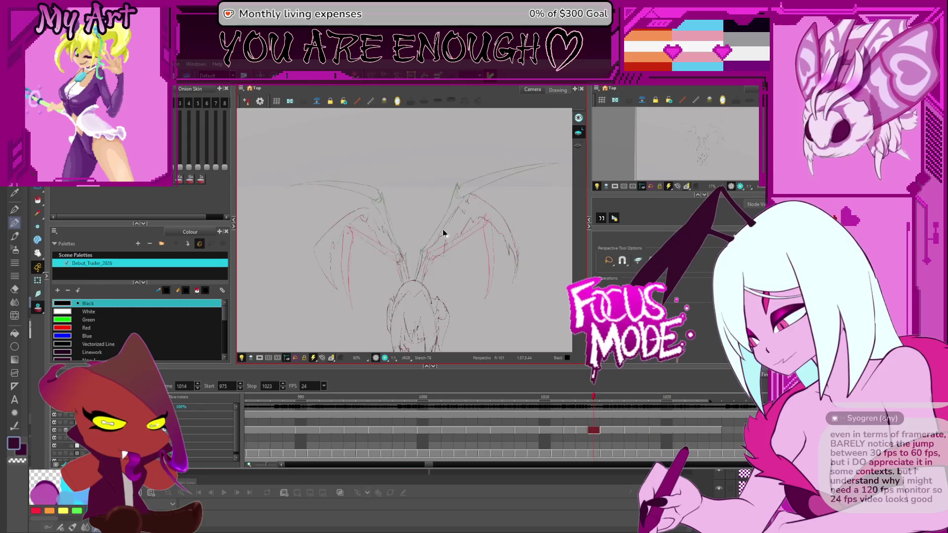
key("period")
key("period")
mouse_move(319, 152)
left_mouse_down()
mouse_move(414, 212)
mouse_move(336, 155)
mouse_move(414, 211)
mouse_move(282, 168)
left_mouse_up()
key("period")
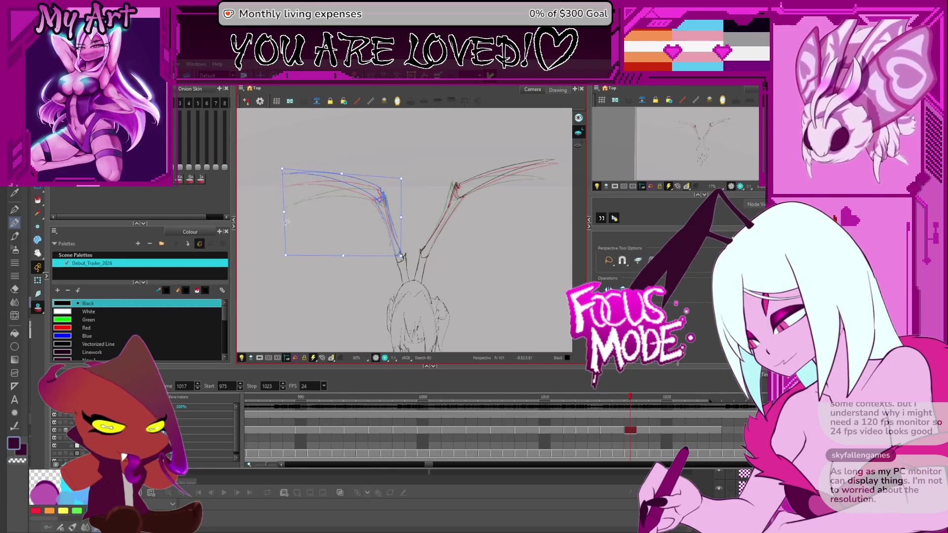
left_click_drag(286, 257, 277, 275)
left_click_drag(284, 223, 278, 228)
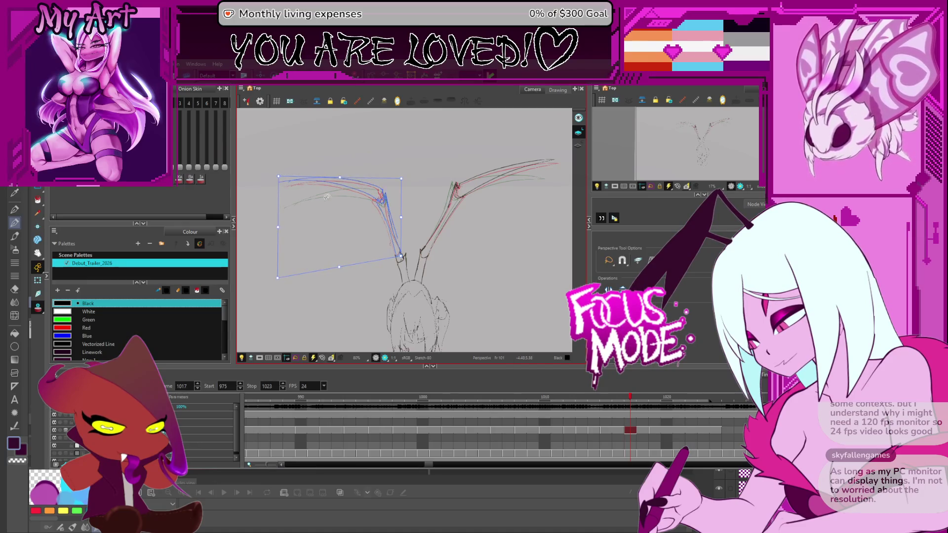
- Perspective-warp the right wing downward and tilt its inner top corner up-right
mouse_move(444, 148)
left_mouse_down()
mouse_move(512, 248)
mouse_move(531, 137)
mouse_move(482, 161)
mouse_move(504, 146)
left_mouse_up()
left_click_drag(506, 266, 498, 289)
left_click_drag(501, 218, 499, 224)
left_click_drag(373, 162, 375, 160)
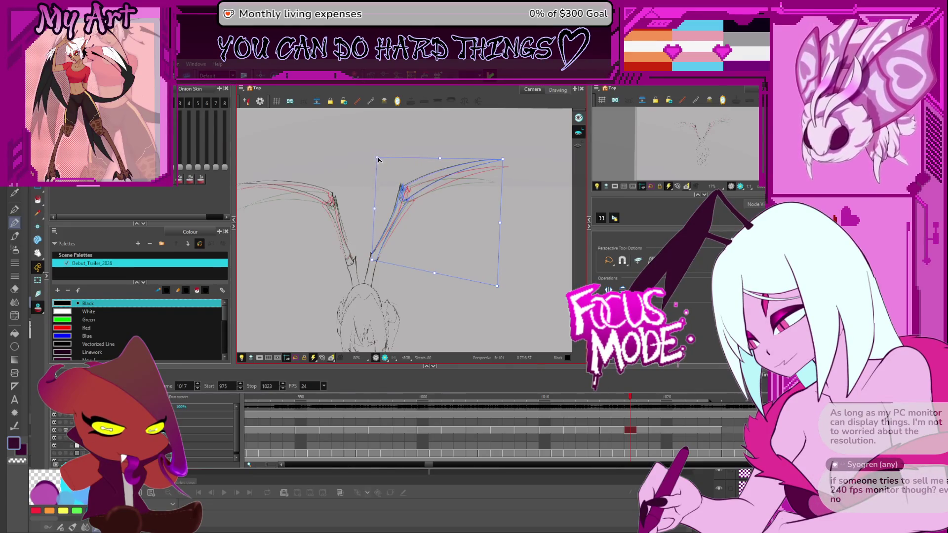
- Zoom to 160% to inspect the right wing tip and joint, then return to 80%
scroll(377, 160, "up", 3)
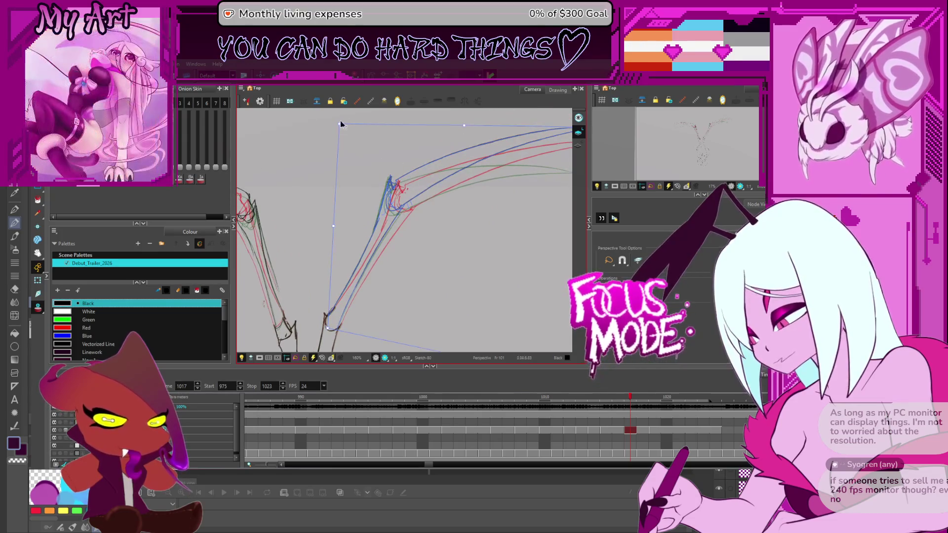
left_click_drag(345, 127, 455, 139)
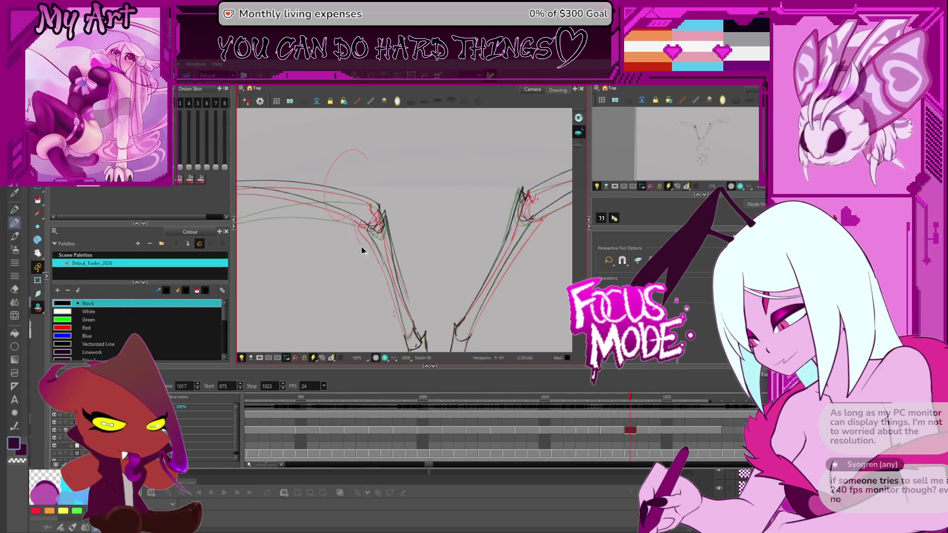
mouse_move(373, 164)
left_mouse_down()
mouse_move(395, 173)
mouse_move(410, 159)
left_mouse_up()
scroll(435, 195, "down", 2)
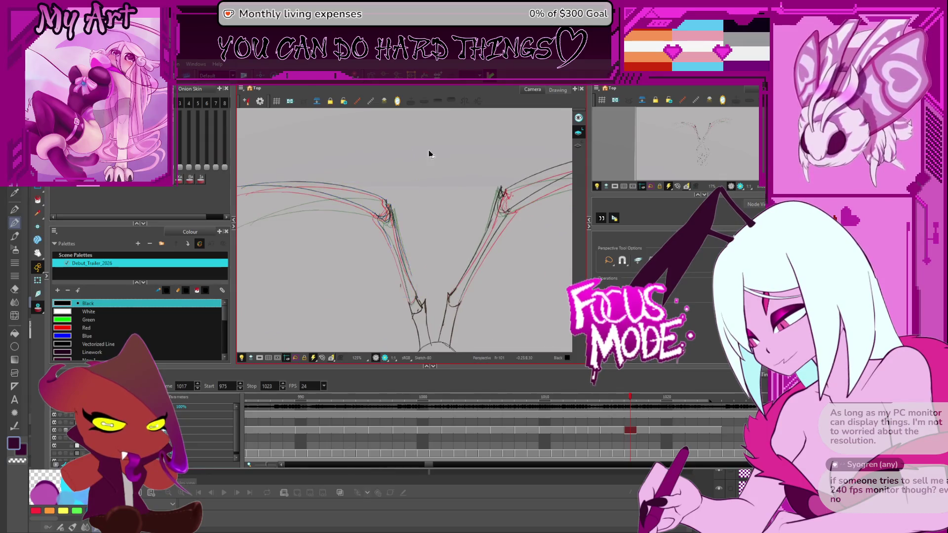
scroll(410, 173, "down", 3)
scroll(424, 207, "up", 2)
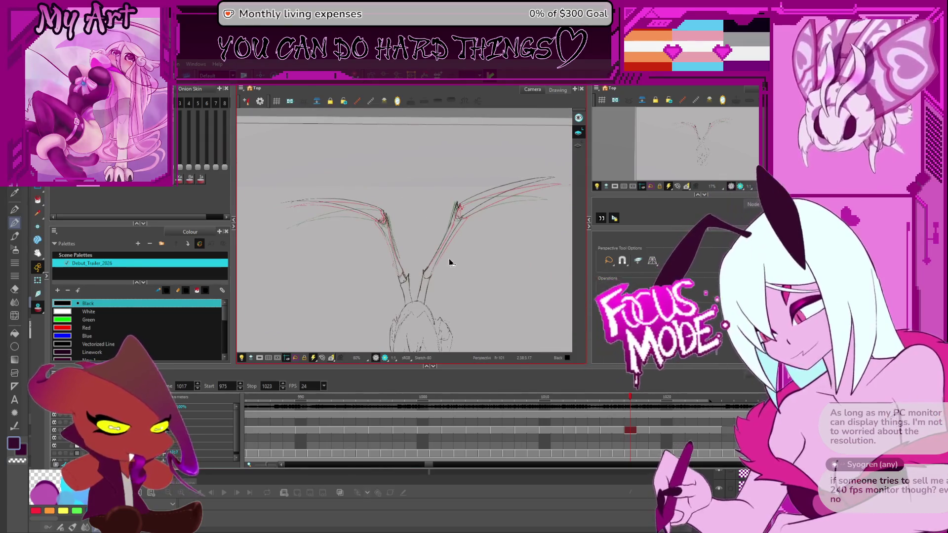
key("space")
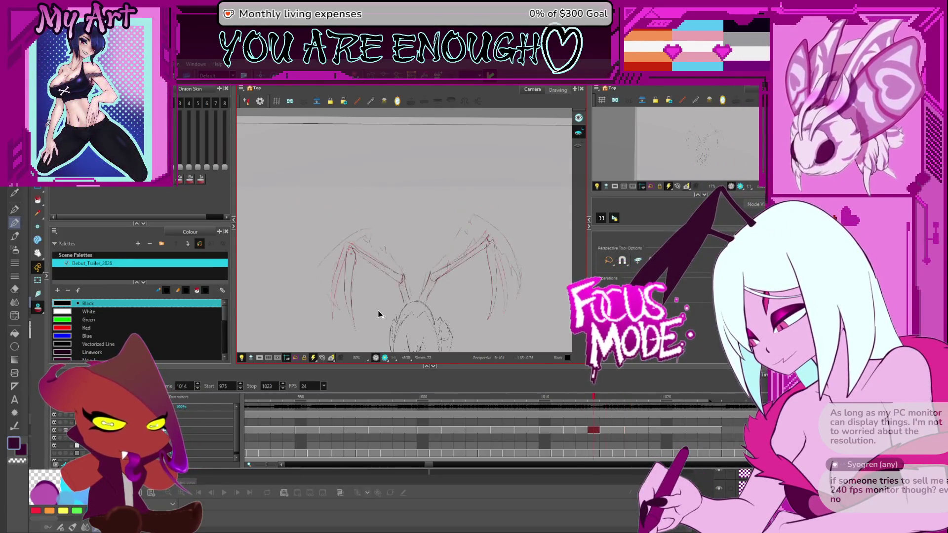
- Loop-play the wing-flap sketch at 24 fps, replay from frame 1012, and park on frame 1018
key("period")
key("period")
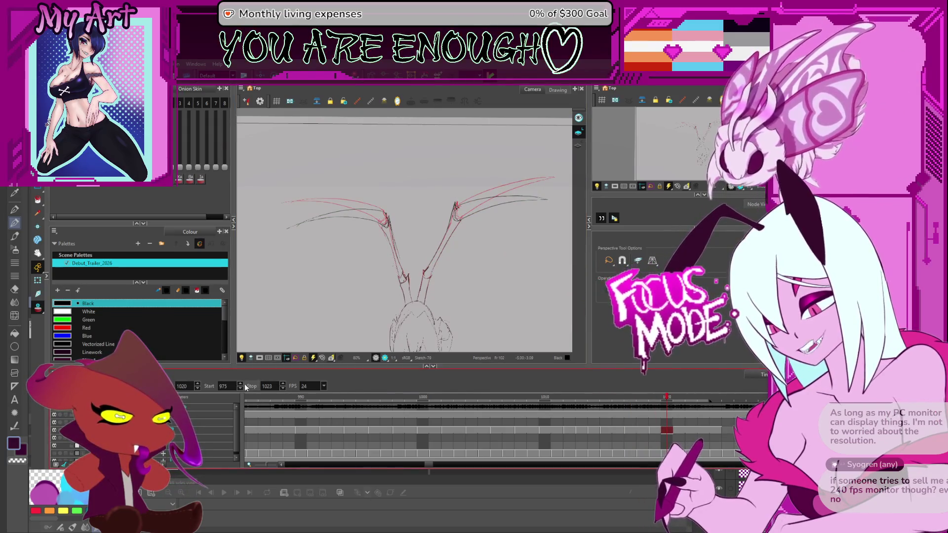
key("Return")
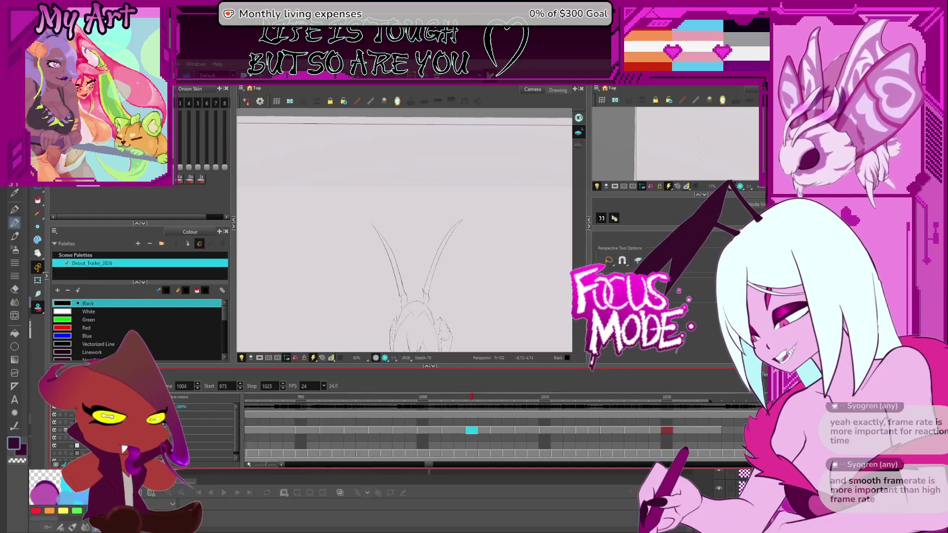
key("space")
scroll(429, 236, "down", 2)
key("comma")
key("comma")
key("comma")
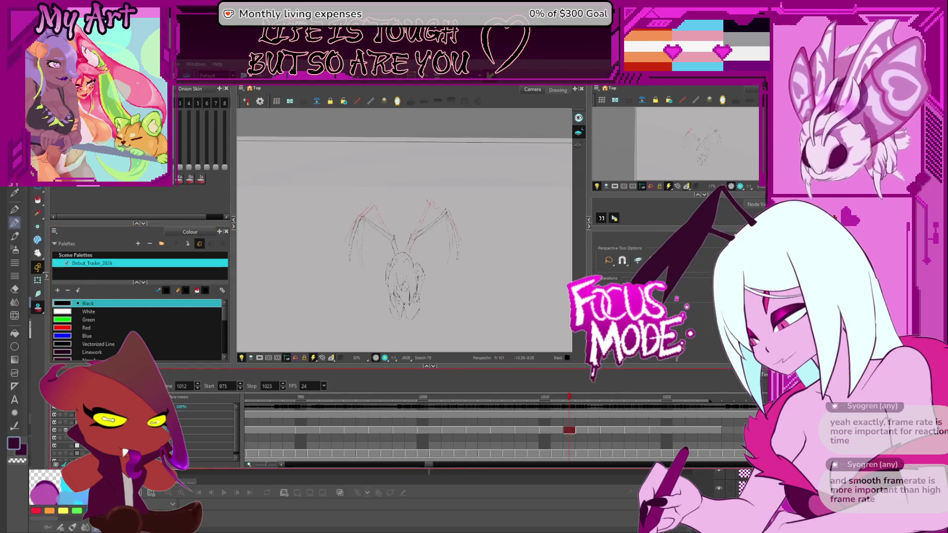
key("space")
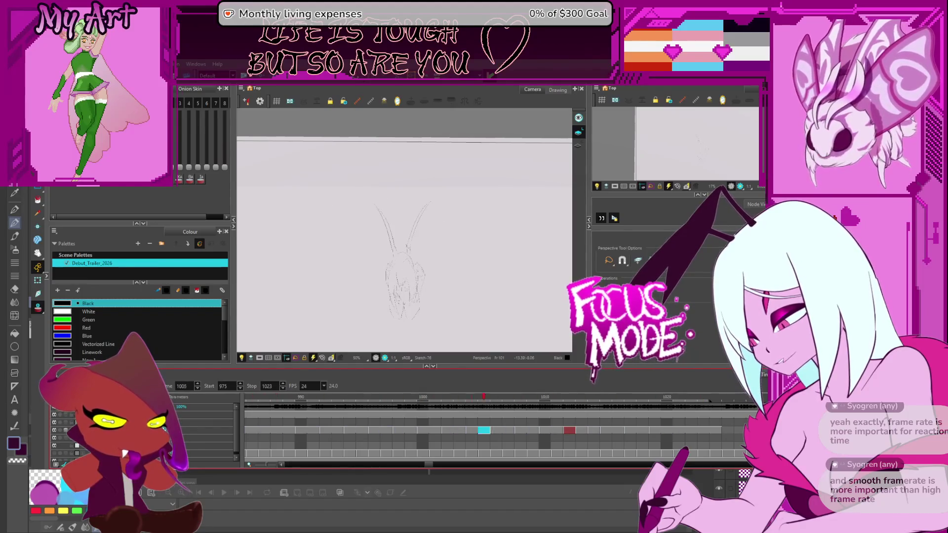
key("space")
scroll(416, 288, "up", 1)
key("period")
key("period")
key("period")
key("comma")
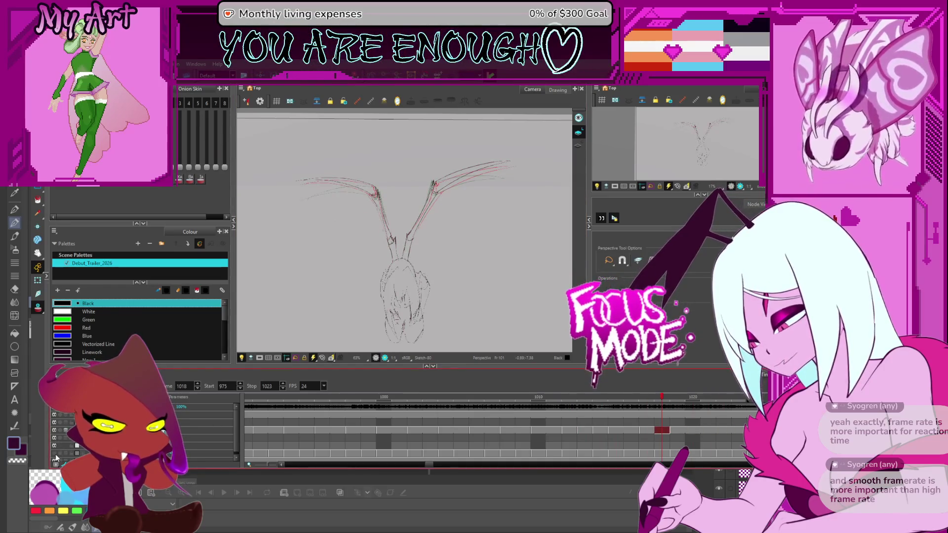
- On frame 1024, spread both wing strokes wider using the Contour Editor
left_click(56, 455)
key("period")
key("period")
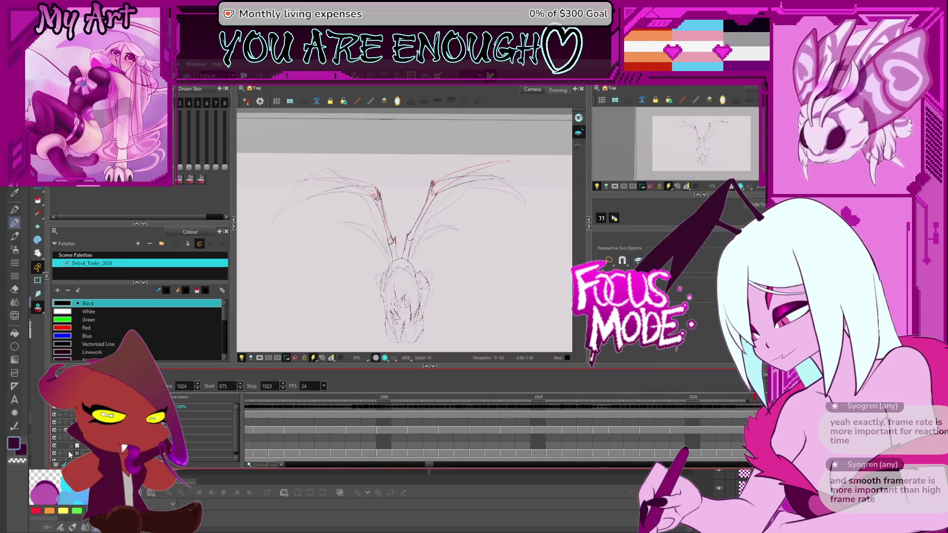
left_click_drag(403, 151, 405, 149)
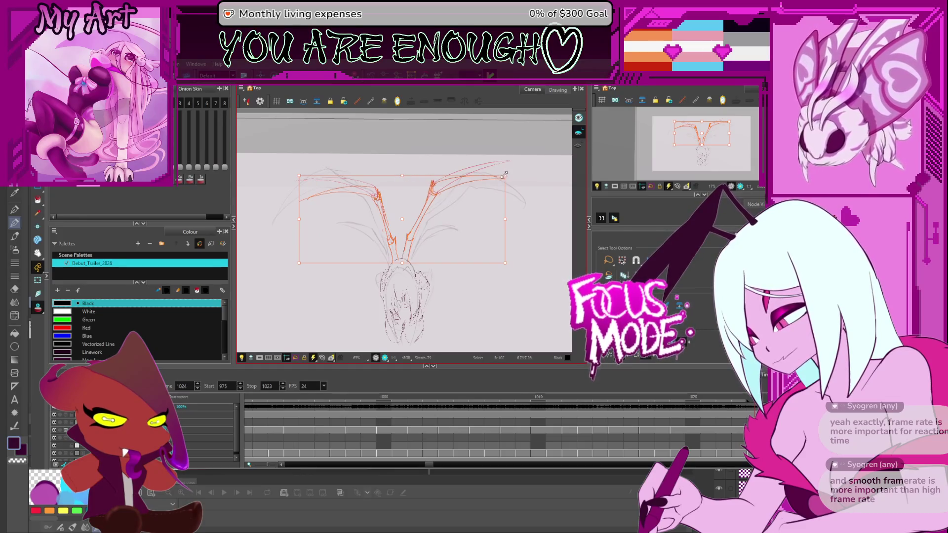
key("alt+q")
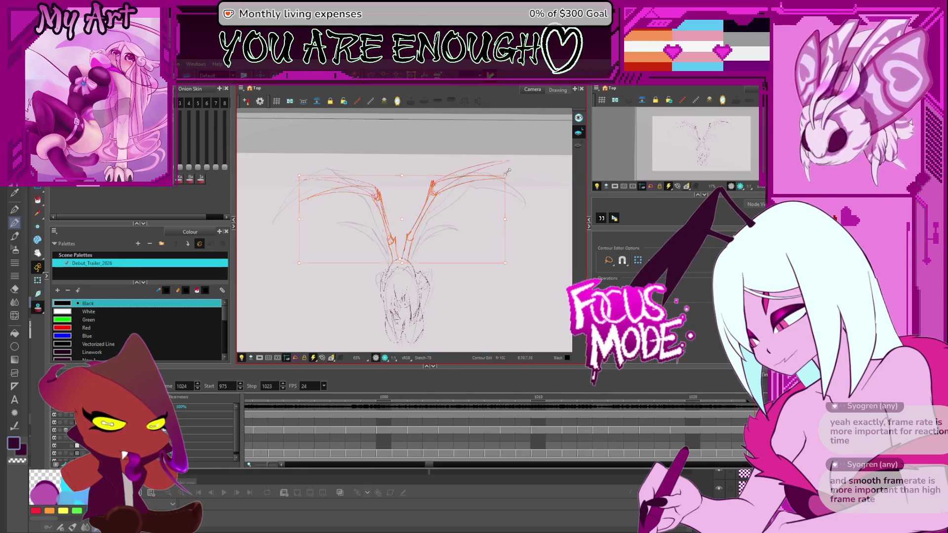
left_click_drag(507, 172, 519, 164)
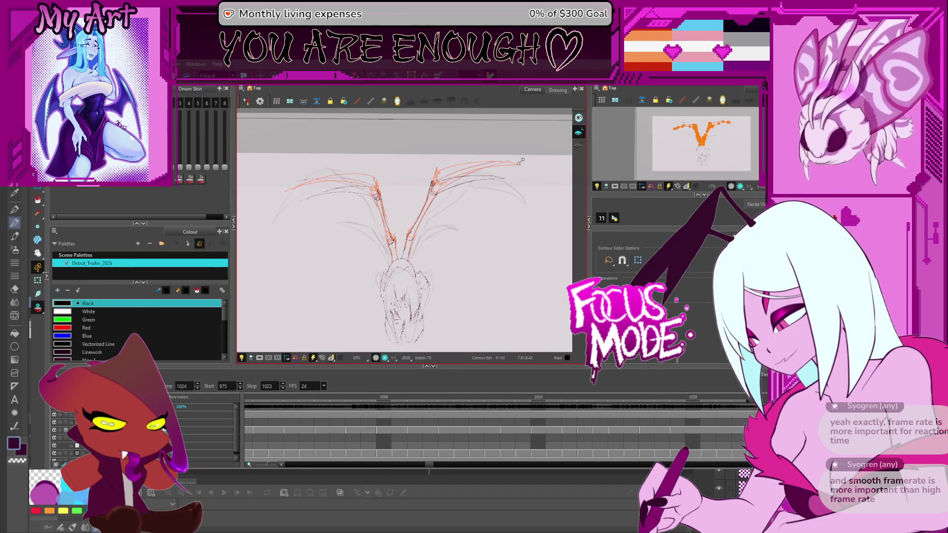
- On frame 1018, select both wings and scale them outward from the centre
key("comma")
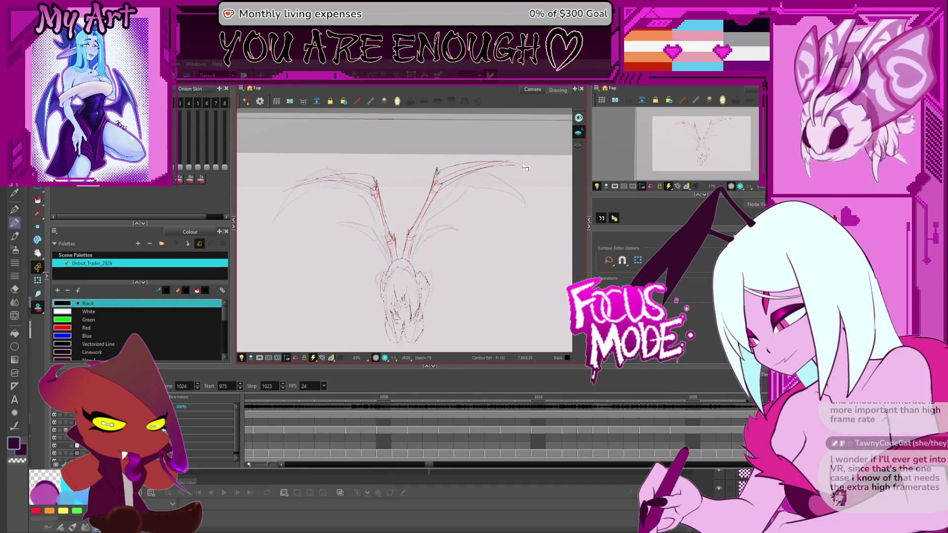
key("comma")
key("comma")
key("comma")
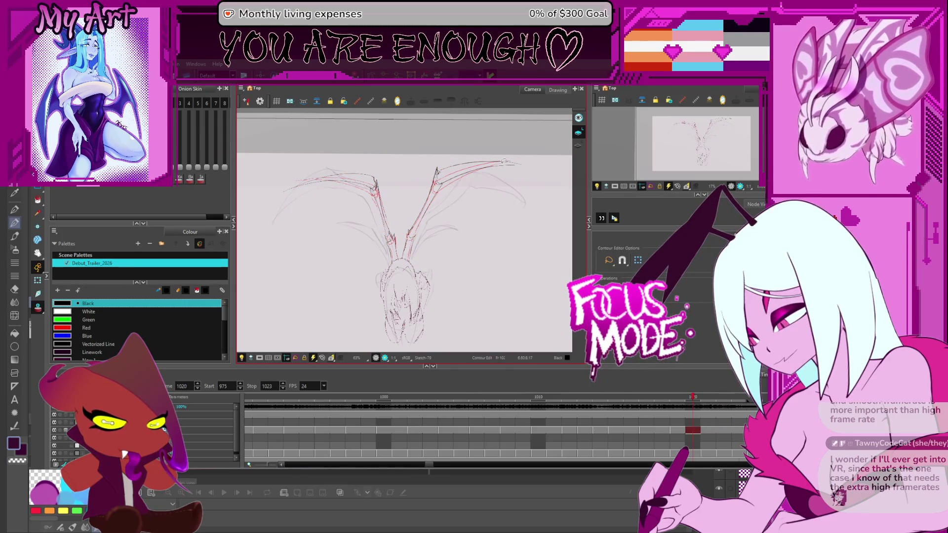
left_click_drag(447, 144, 371, 215)
key("ctrl+z")
key("alt+s")
key("ctrl+a")
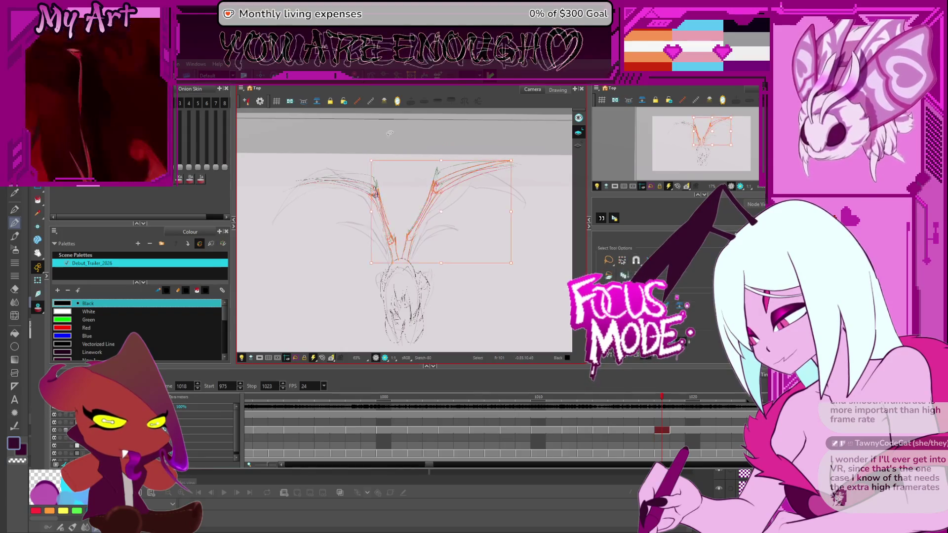
left_click(316, 183, "shift")
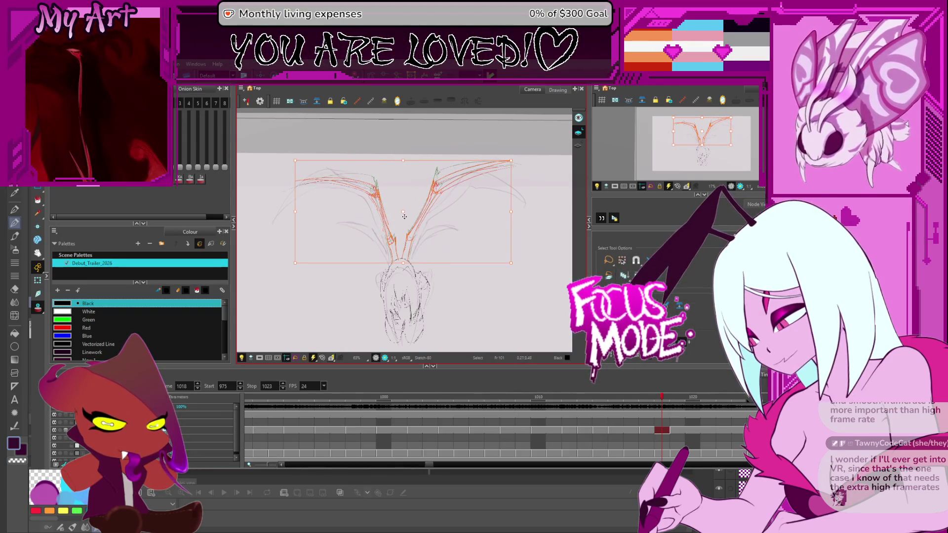
left_click(513, 157)
left_click_drag(514, 157, 519, 150)
- On frame 1015, enlarge the wings slightly toward the upper right
key("period")
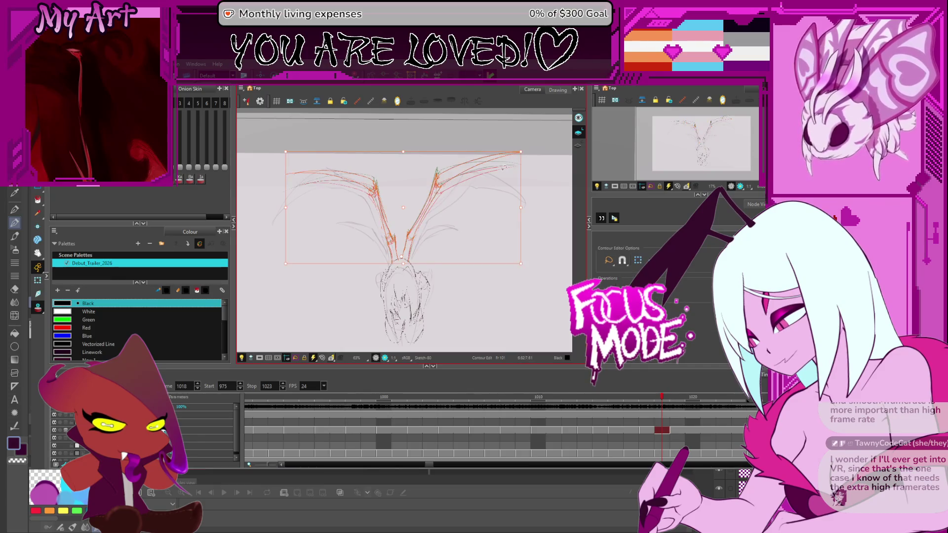
key("comma")
key("comma")
key("comma")
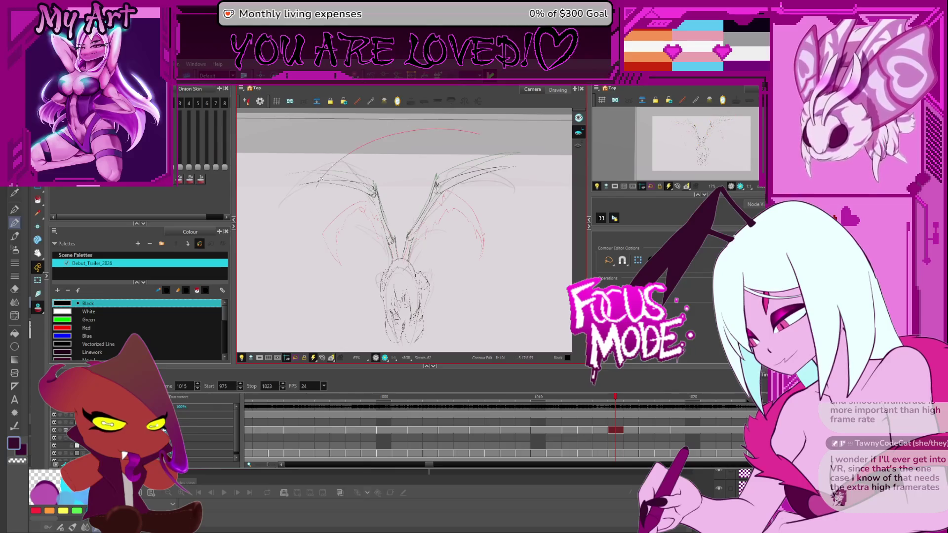
left_click_drag(433, 140, 440, 139)
key("alt+s")
left_click(400, 255)
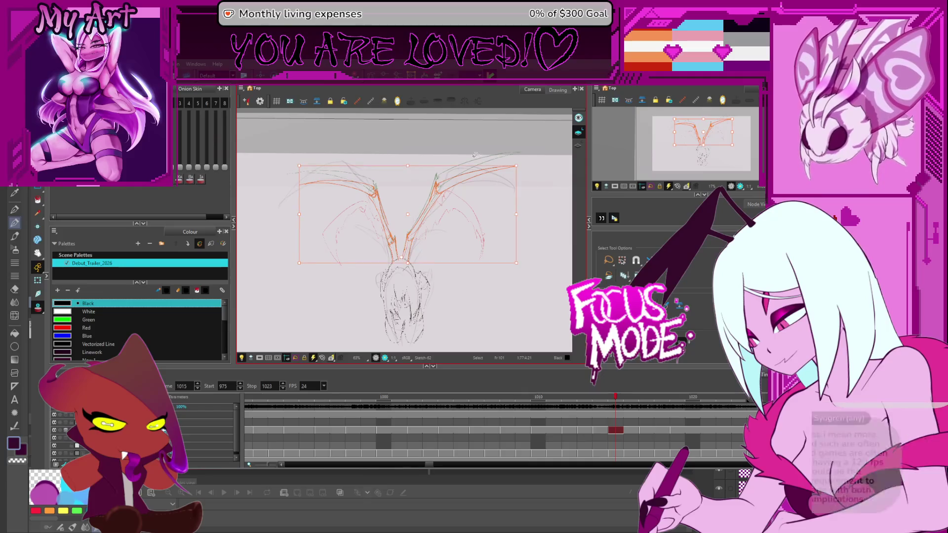
left_click_drag(514, 168, 521, 161)
key("alt+q")
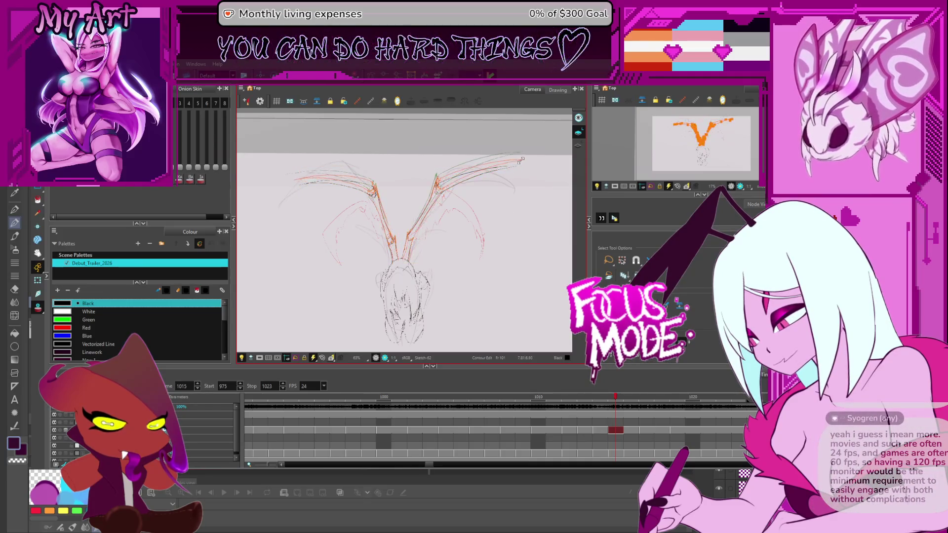
left_click(521, 161)
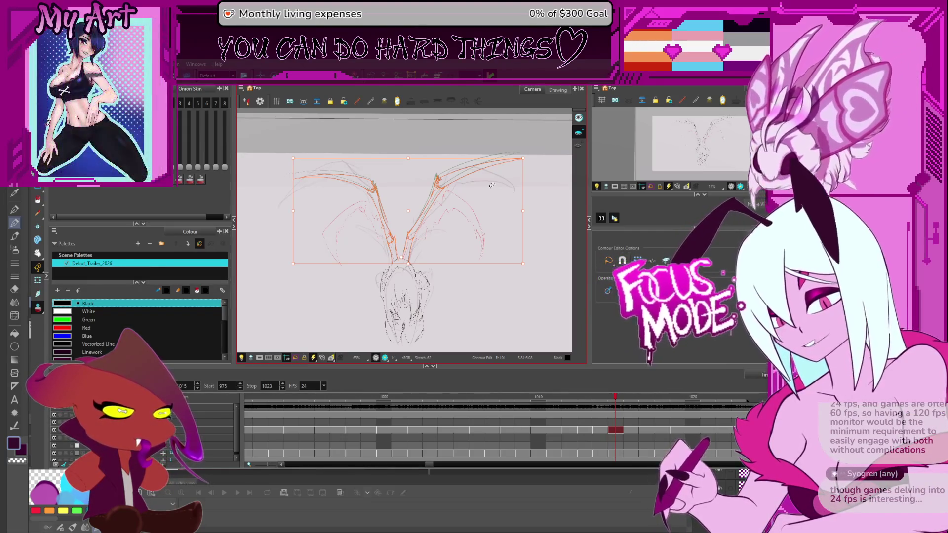
key("comma")
key("comma")
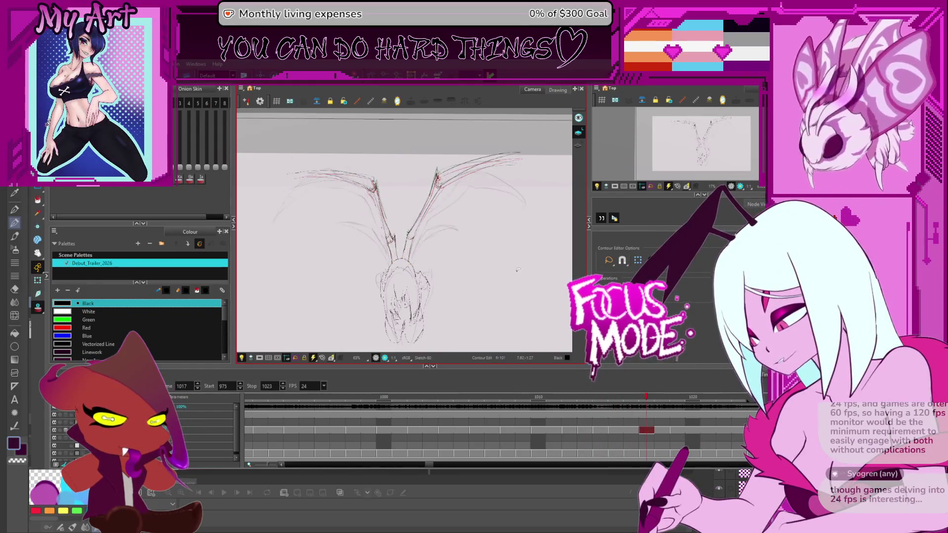
- Jump ahead to frame 1020, stop the looping playback, zoom in, and step to frame 1019 with the Select tool
key("period")
key("period")
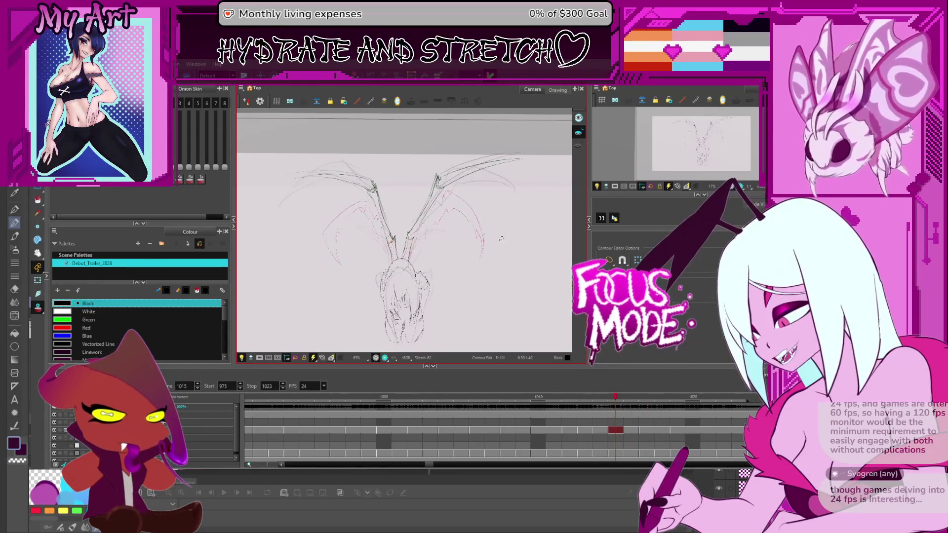
key("period")
key("period")
key("period")
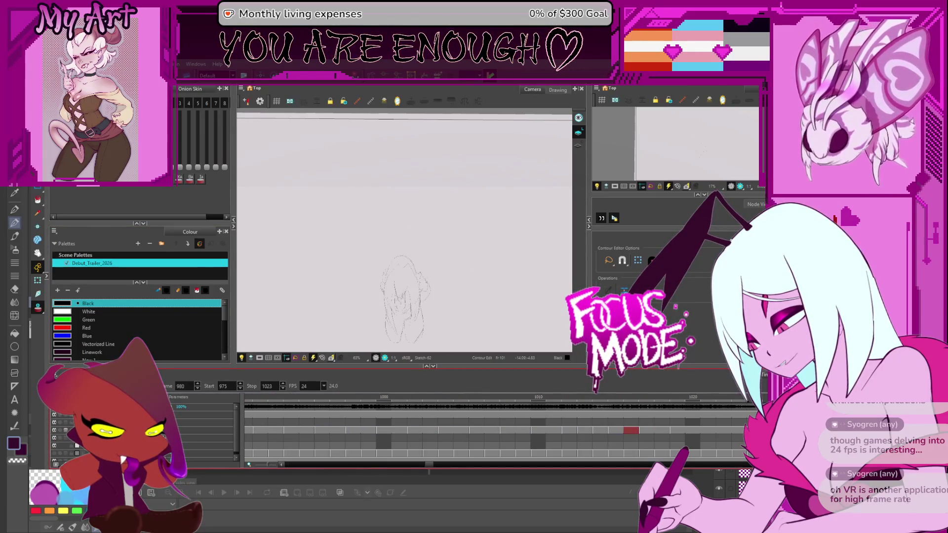
key("Return")
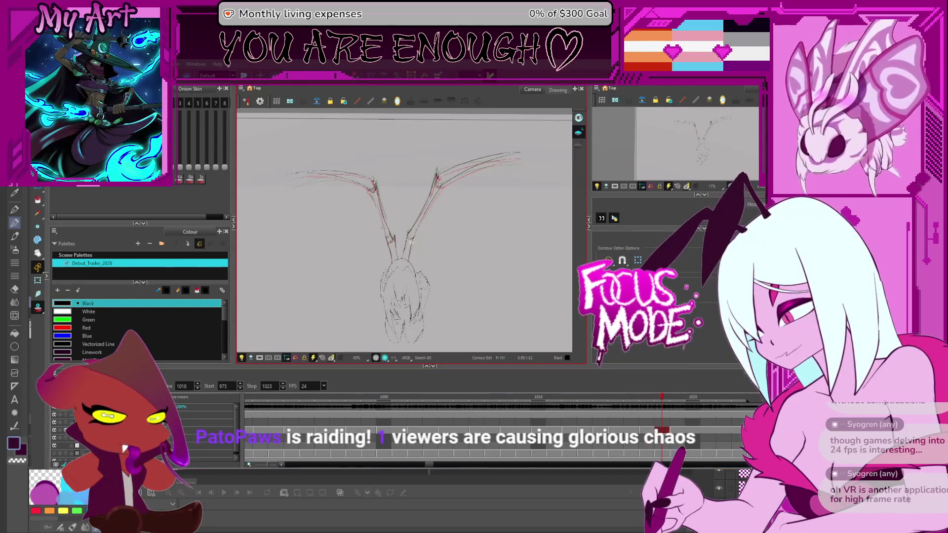
scroll(410, 241, "up", 4)
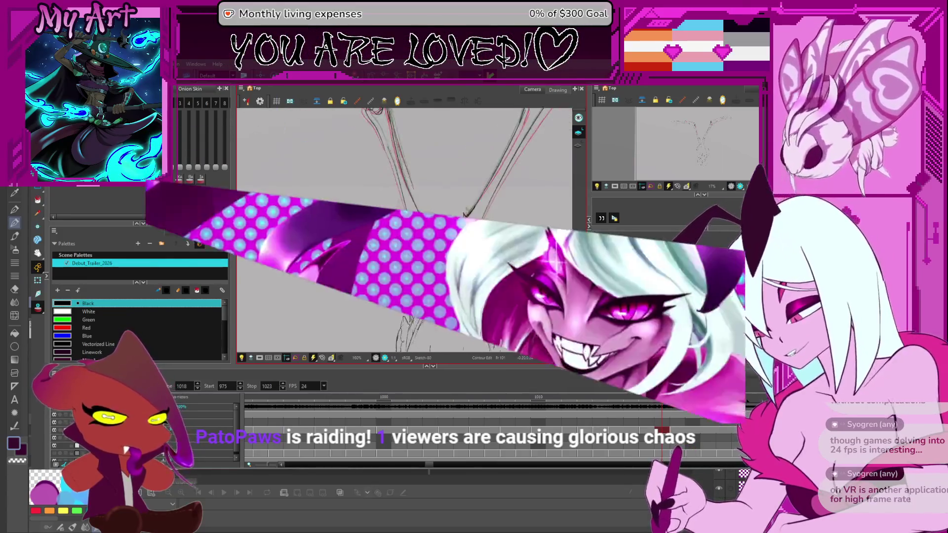
key("alt+s")
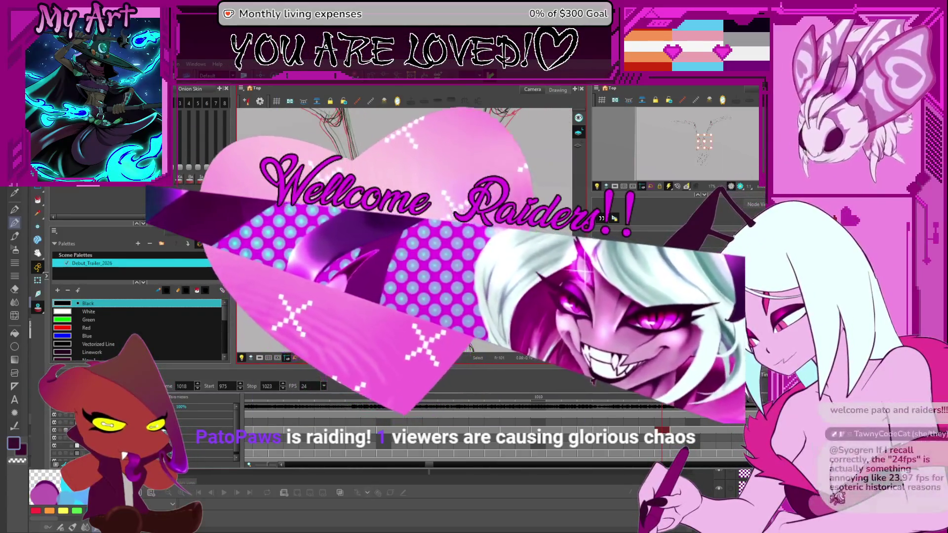
key("period")
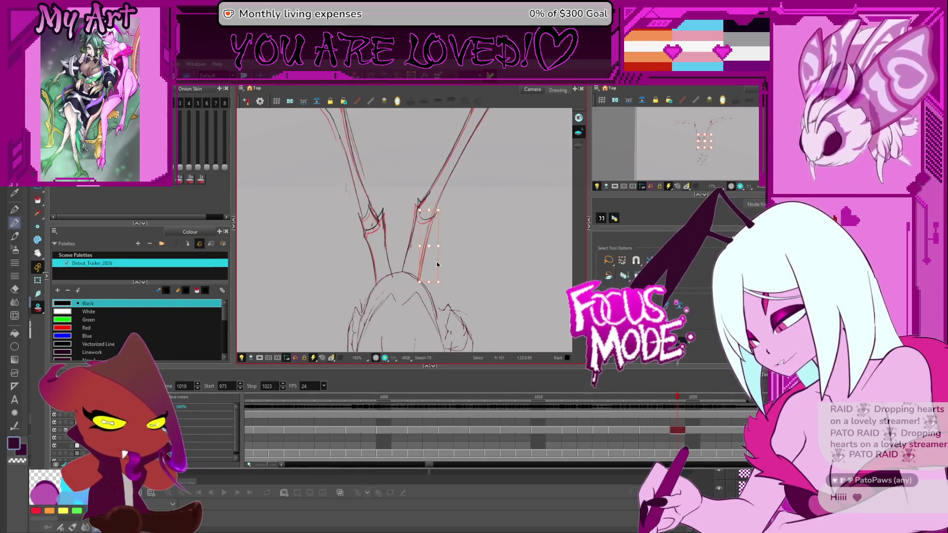
- On frame 1019, add a small stroke near the wing joints and check the red stem stroke. Then step ahead to frame 1021
scroll(438, 262, "up", 2)
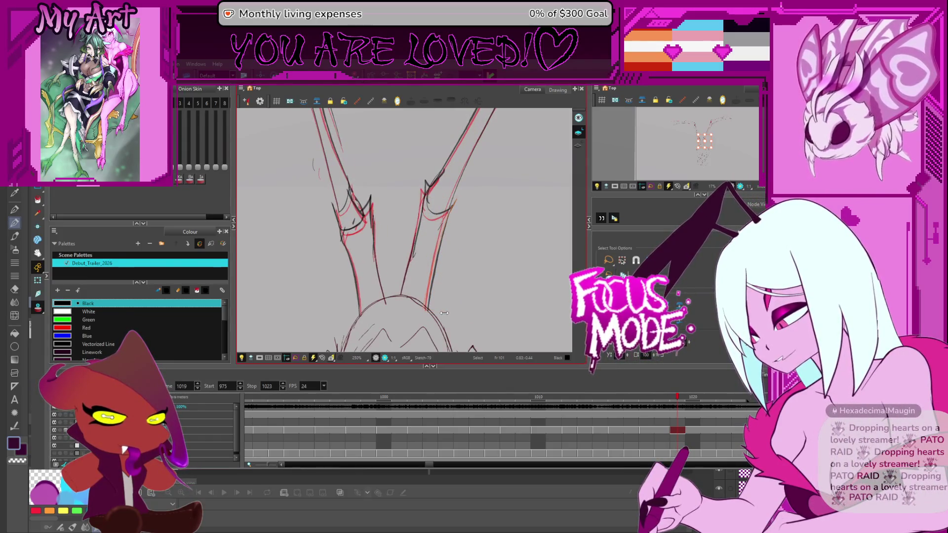
left_click_drag(435, 247, 475, 217)
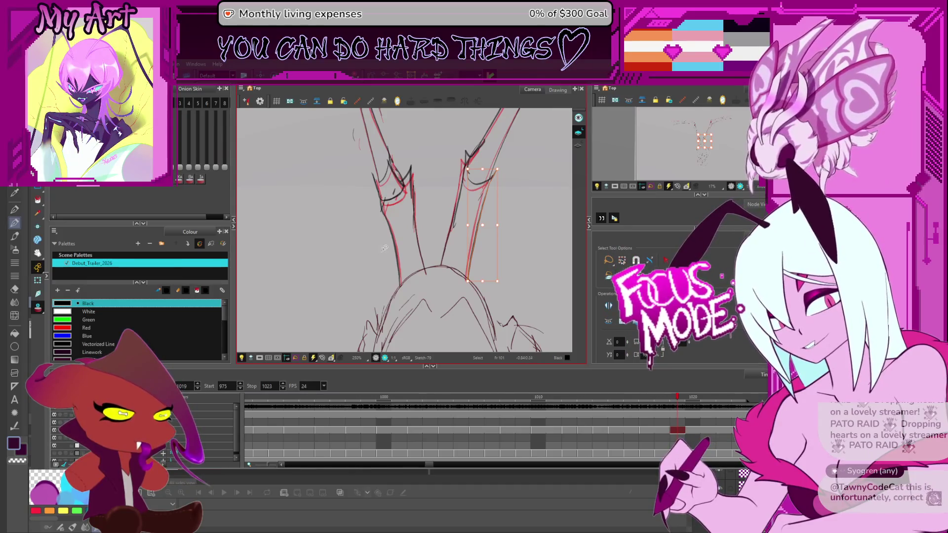
left_click_drag(377, 261, 391, 257)
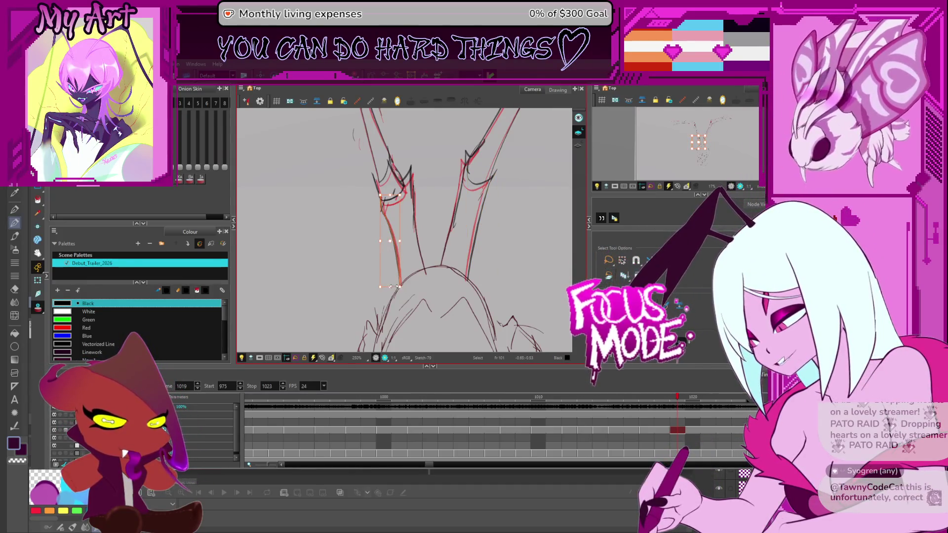
scroll(425, 207, "down", 5)
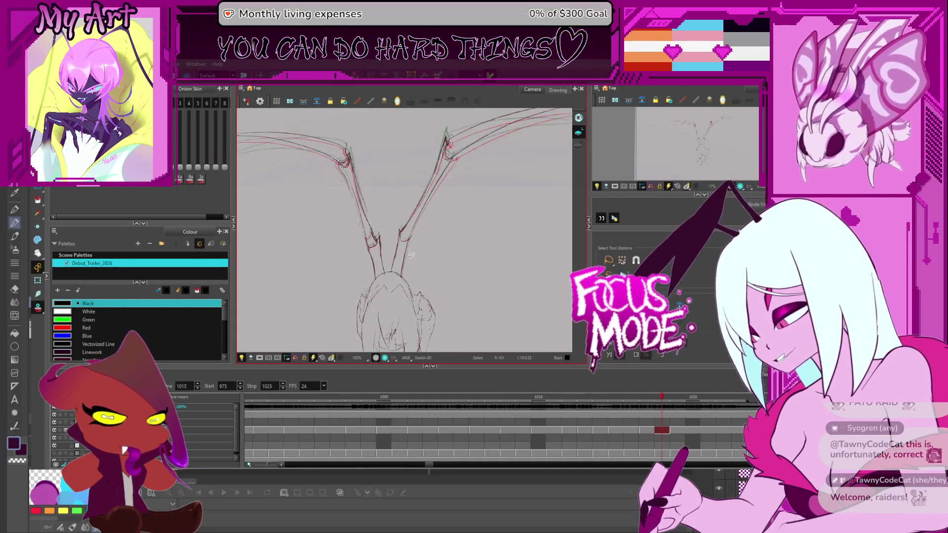
scroll(406, 256, "up", 3)
left_click(417, 265)
key("Escape")
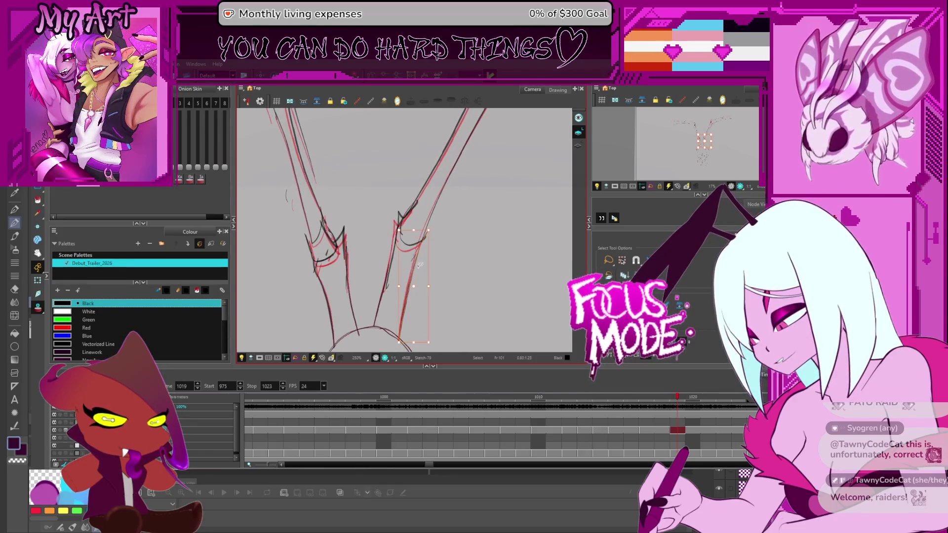
scroll(395, 285, "down", 4)
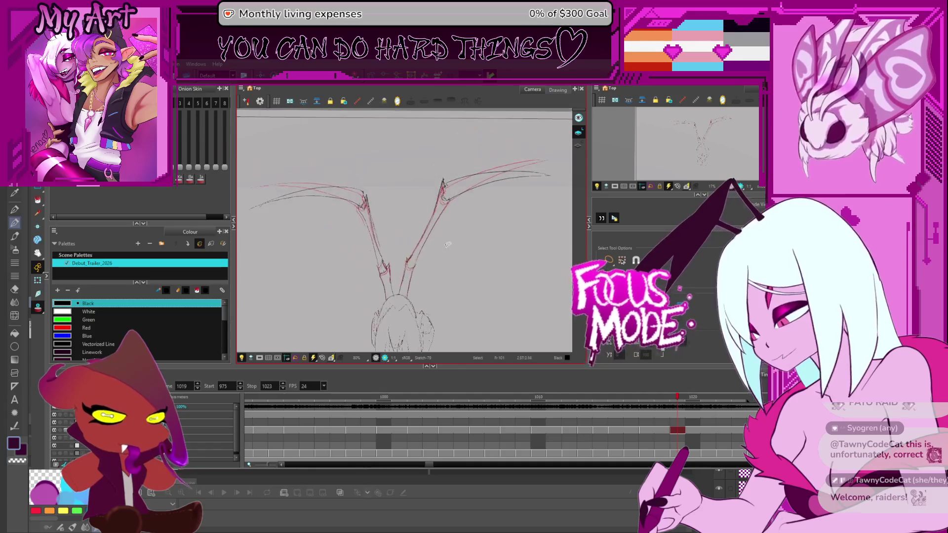
key(".")
key(".")
key(".")
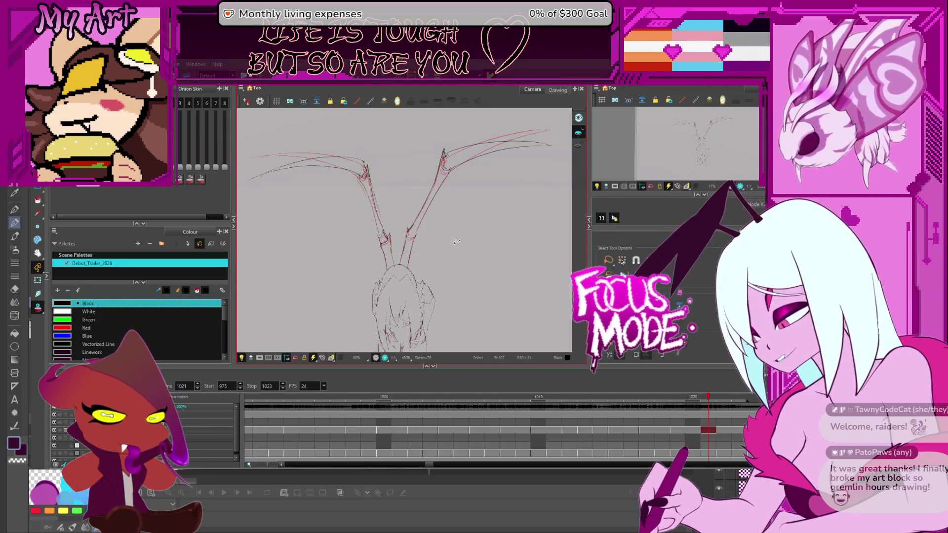
- Step back and forth through frames 1011–1025 to check the wing flap, then zoom out to the camera frame
key("period")
key("period")
key("period")
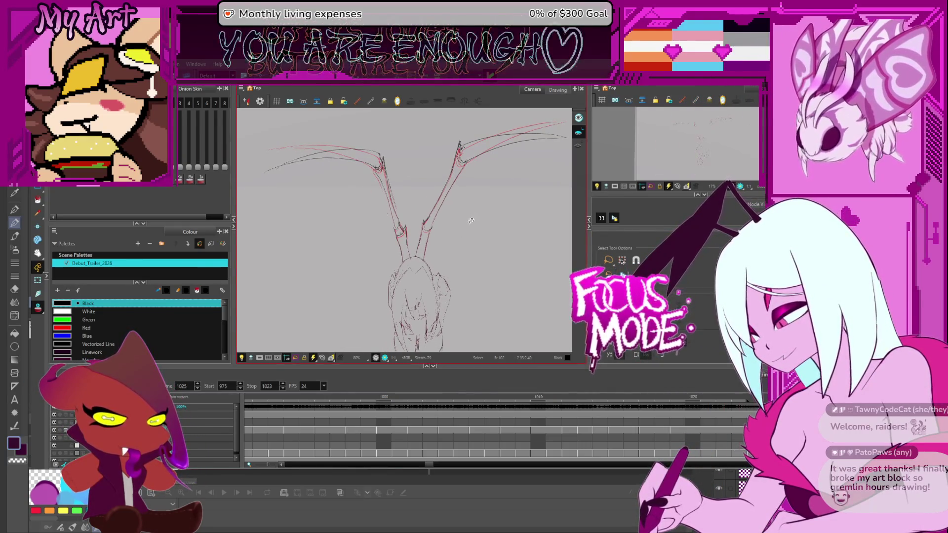
key("comma")
key("comma")
key("comma")
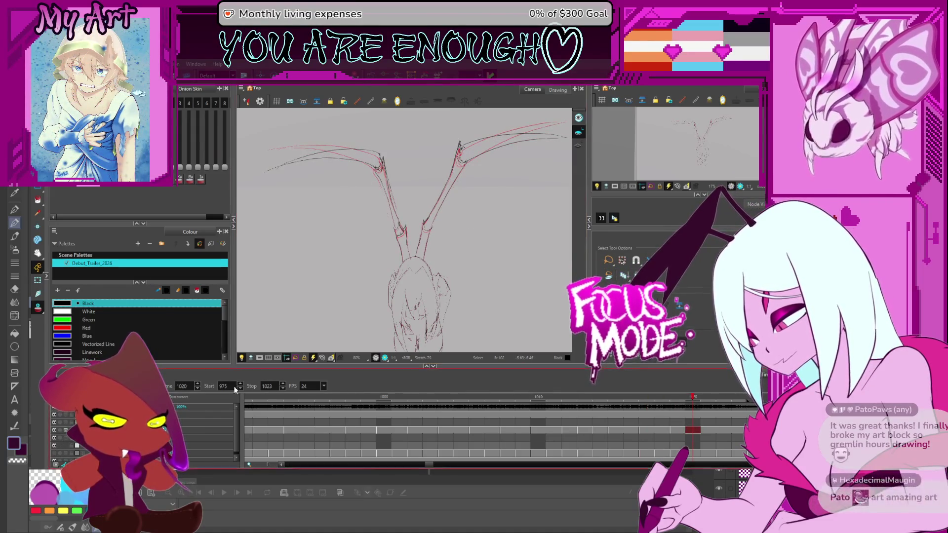
left_click_drag(488, 257, 472, 280)
scroll(456, 225, "down", 3)
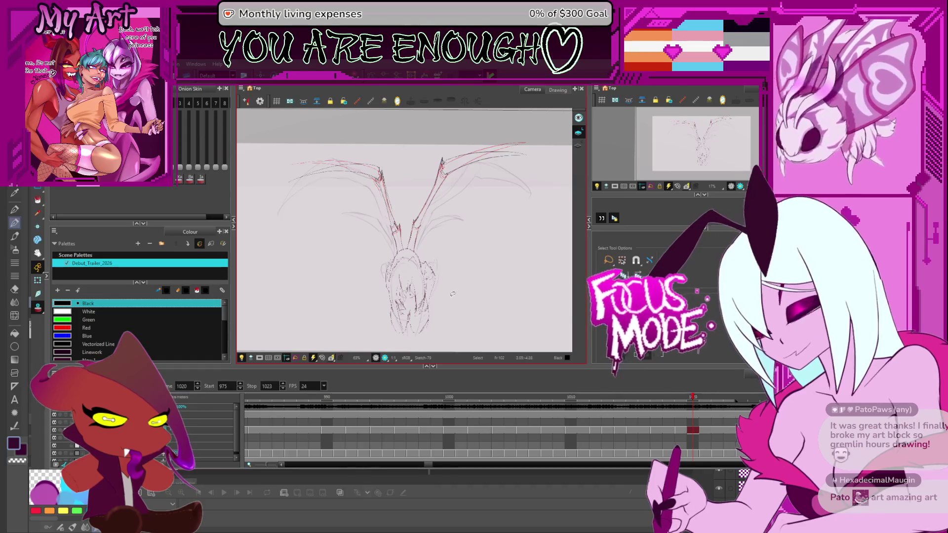
key("comma")
key("comma")
key("comma")
key("comma")
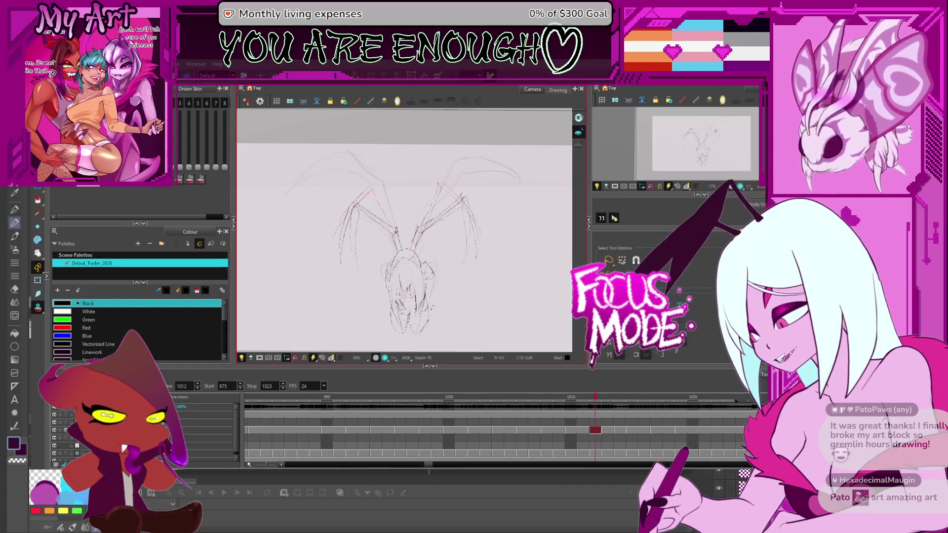
key("period")
key("period")
key("period")
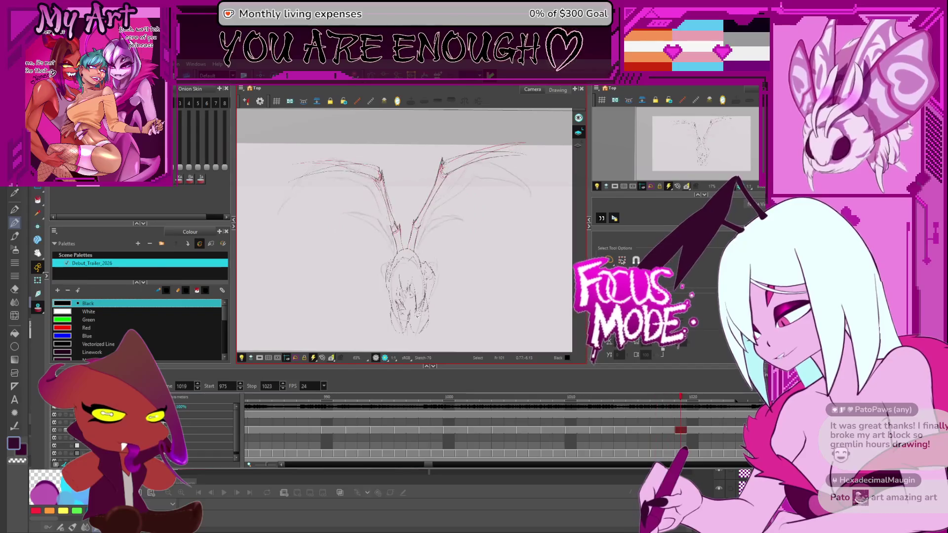
key("period")
key("period")
key("period")
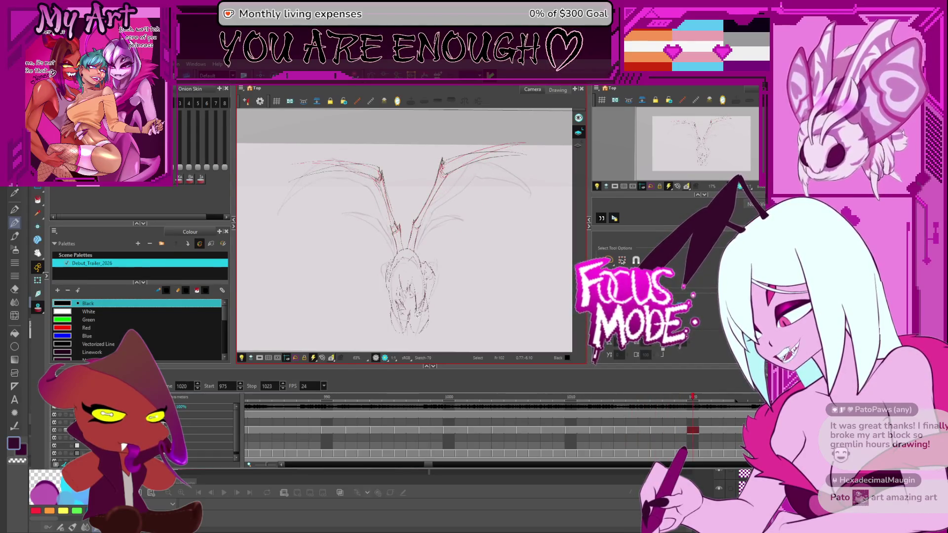
key("comma")
key("comma")
key("comma")
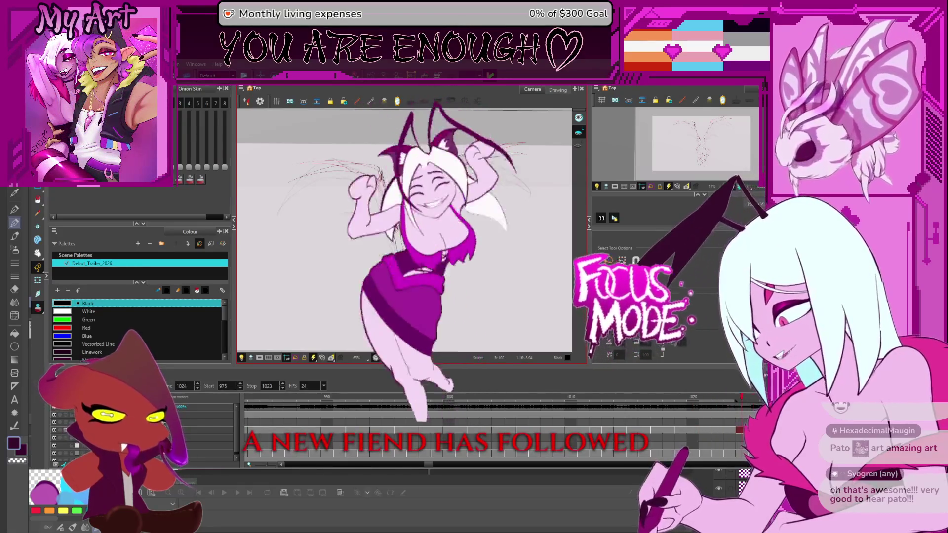
key("2")
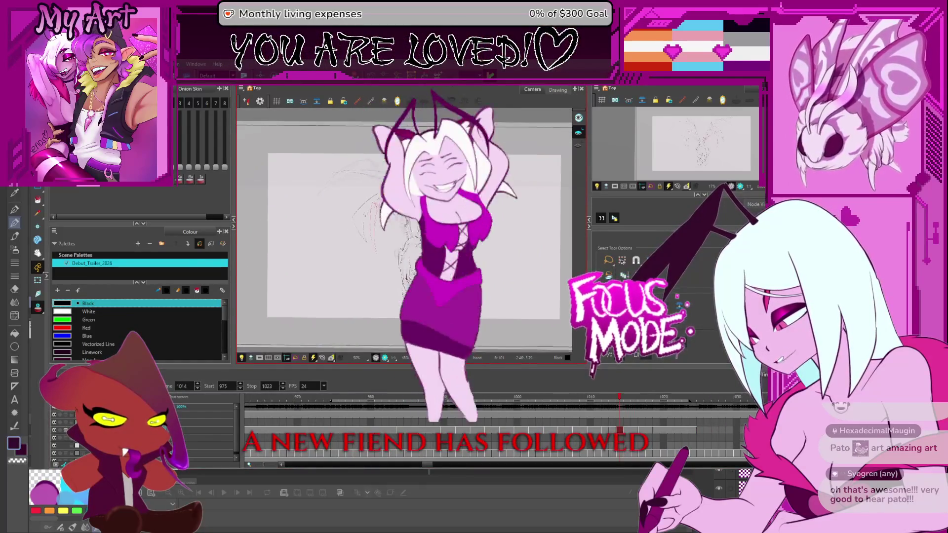
key("1")
scroll(345, 429, "down", 3)
scroll(349, 419, "left", 3)
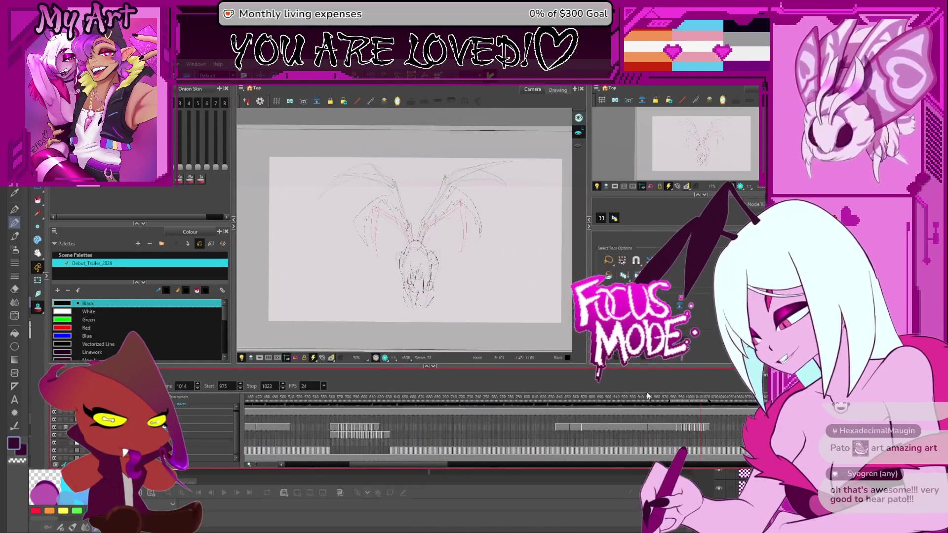
- Play the white-haired character scene from around frames 558–561 several times, then zoom in on the creature sketch
left_click(340, 401)
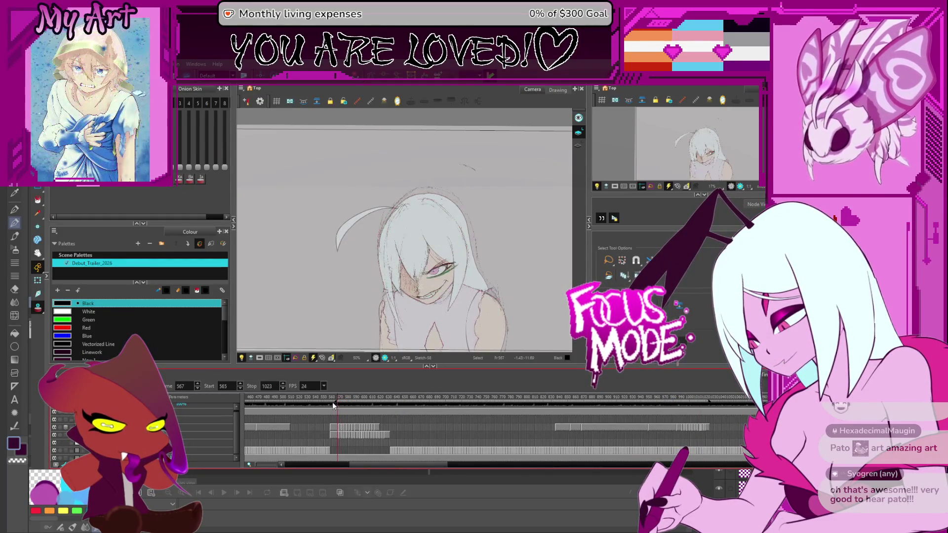
key("comma")
key("comma")
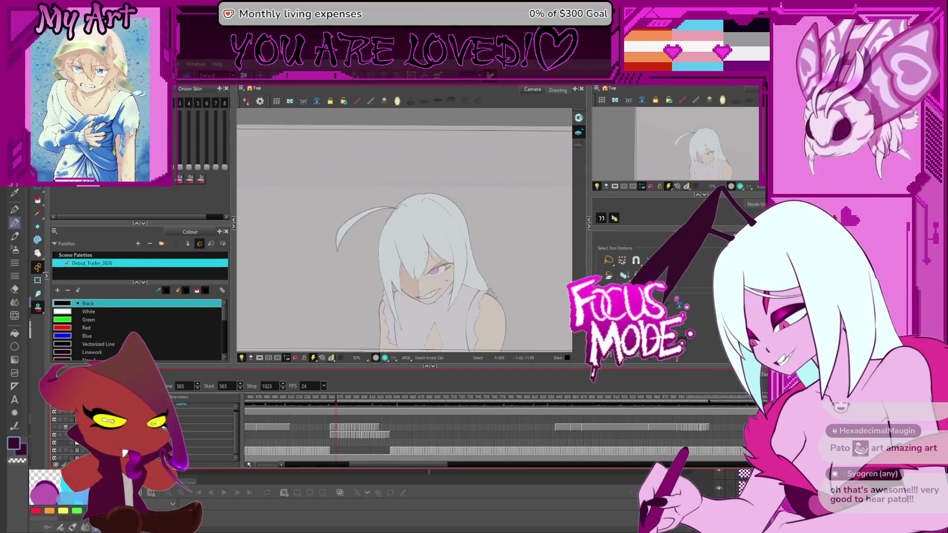
left_click(331, 401)
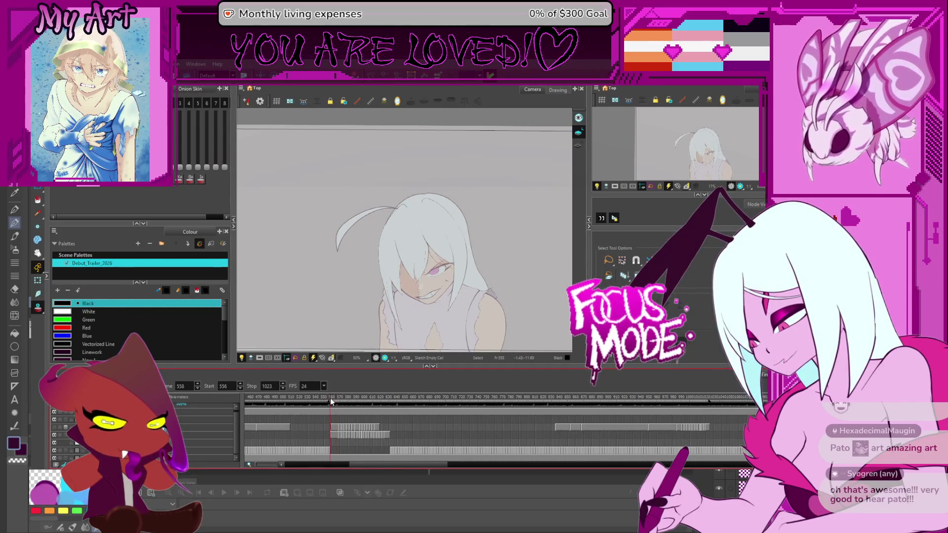
key("space")
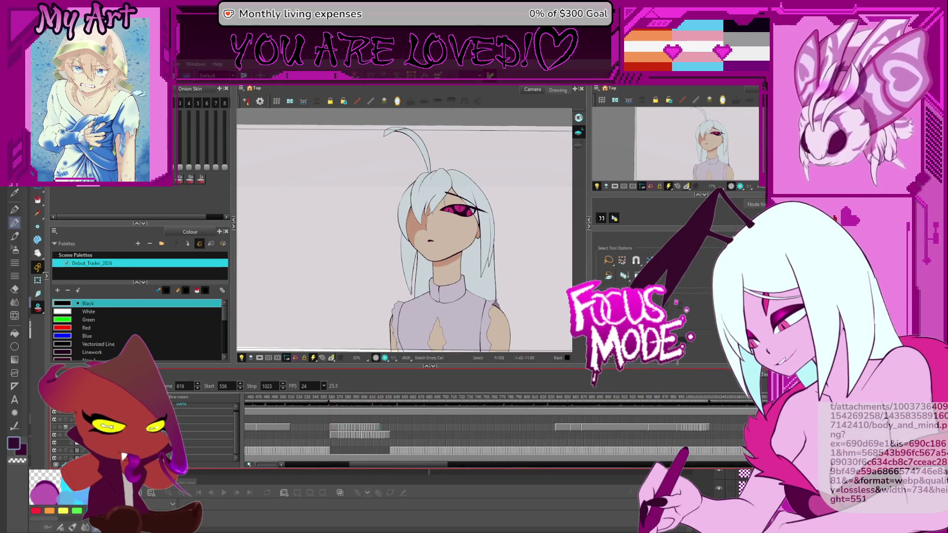
left_click(331, 401)
key("space")
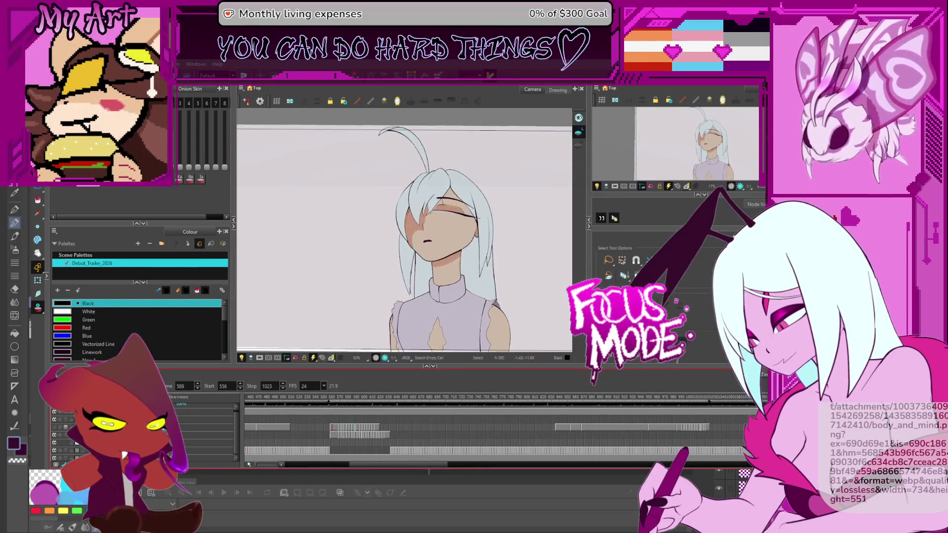
key("space")
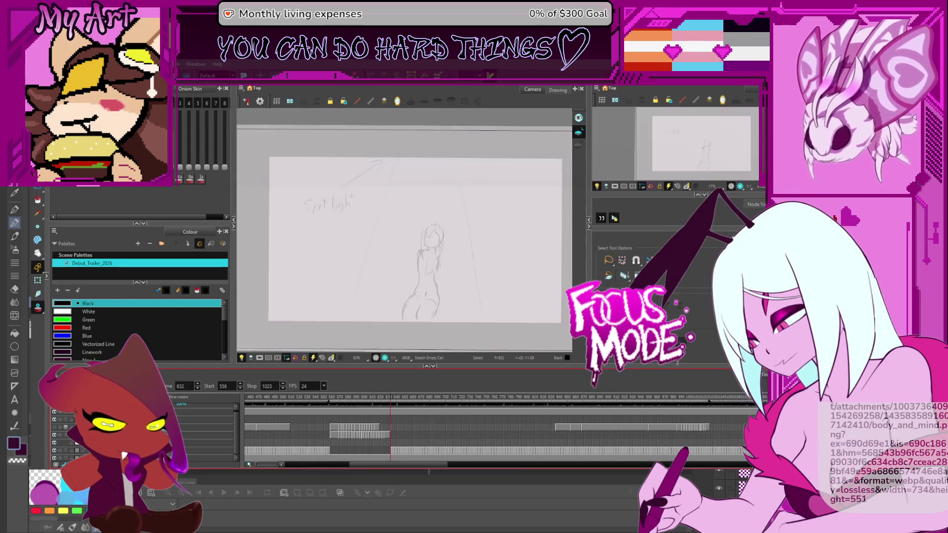
left_click(333, 402)
key("space")
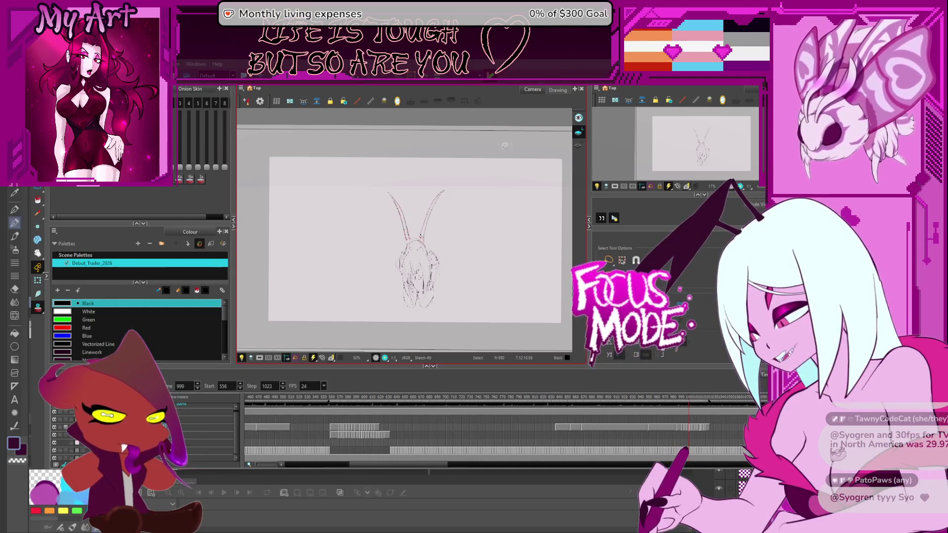
scroll(502, 215, "up", 2)
mouse_move(474, 247)
left_mouse_down()
mouse_move(448, 290)
mouse_move(429, 281)
mouse_move(437, 254)
left_mouse_up()
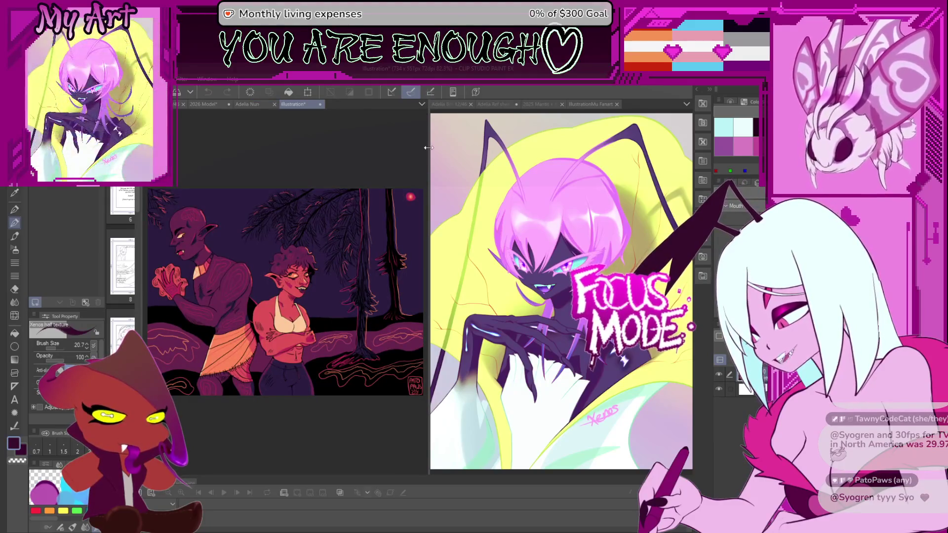
- Widen and zoom the forest illustration pane, close that document with Ctrl+W, then widen the moth pane
left_click_drag(428, 146, 584, 146)
scroll(435, 136, "up", 3)
mouse_move(365, 282)
left_mouse_down()
mouse_move(445, 286)
mouse_move(410, 267)
left_mouse_up()
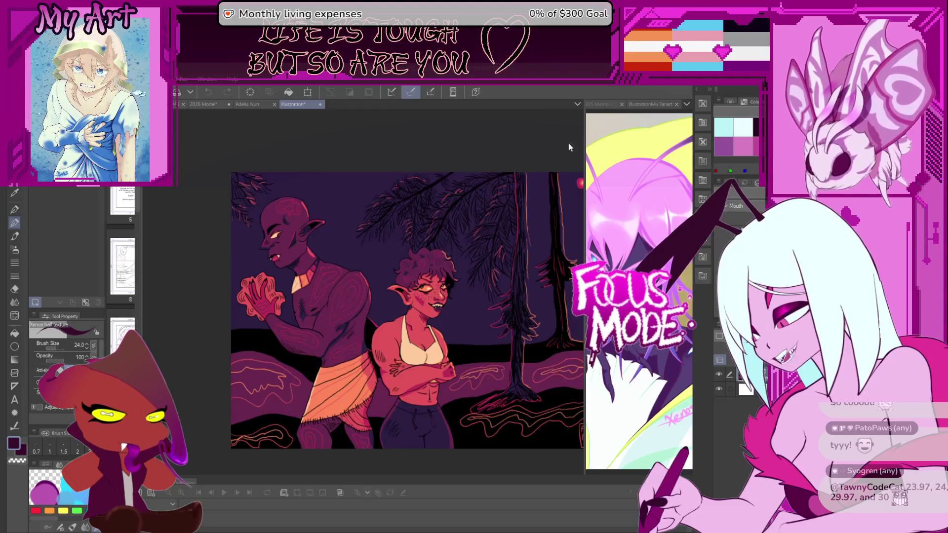
key("ctrl+w")
left_click_drag(585, 124, 422, 124)
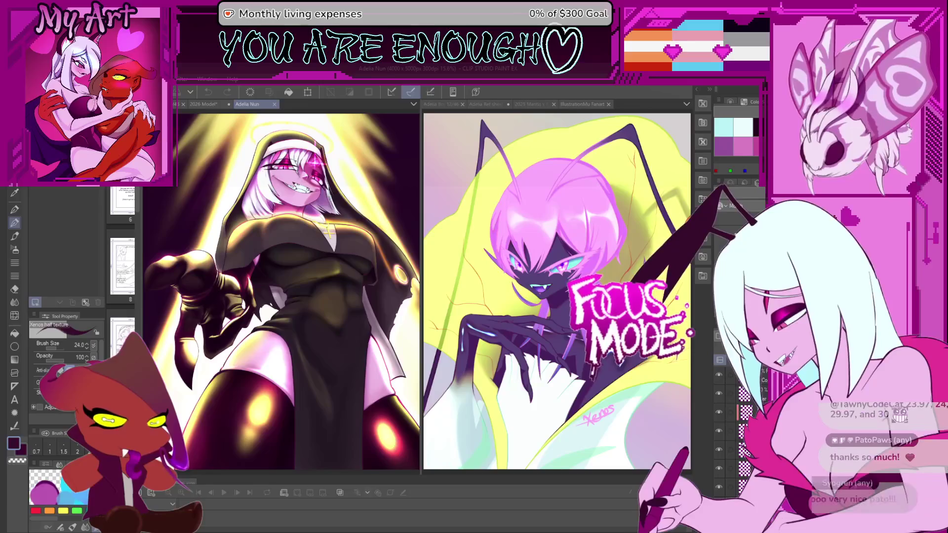
- Switch back to Toon Boom Harmony with Alt+Tab
key("alt+Tab")
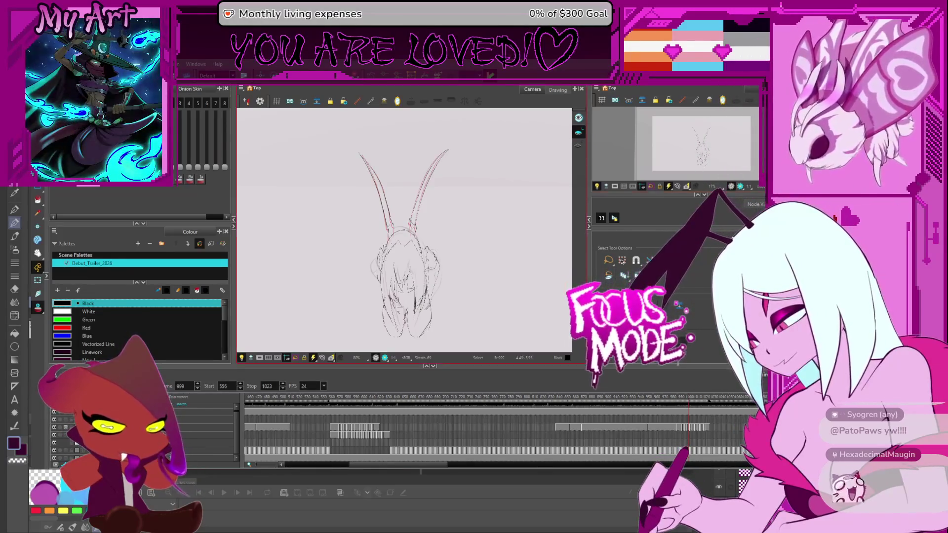
- Zoom into the creature sketch and start playback from frame 999
scroll(458, 293, "up", 2)
key("Return")
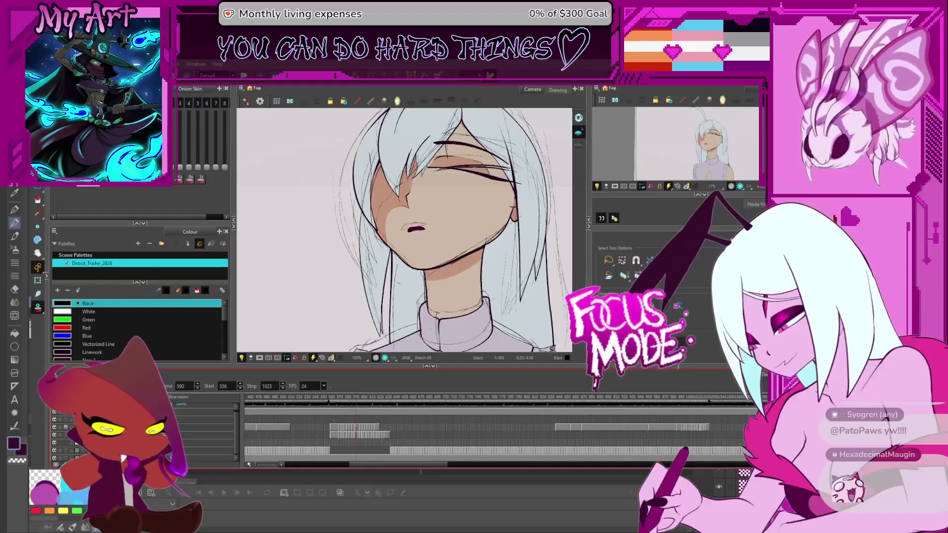
- Stop and restart the wing-flap playback, then step to frame 1014 and select all its strokes
key("Return")
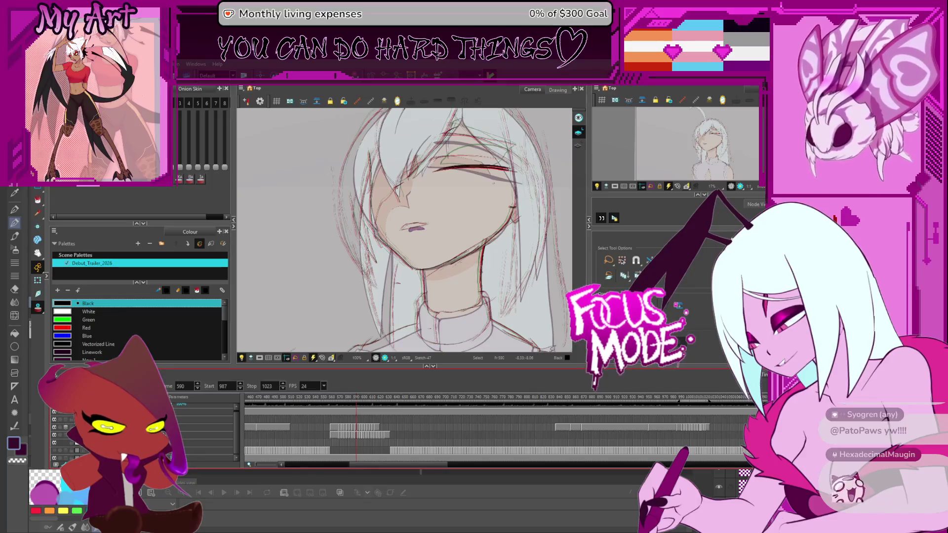
key("Return")
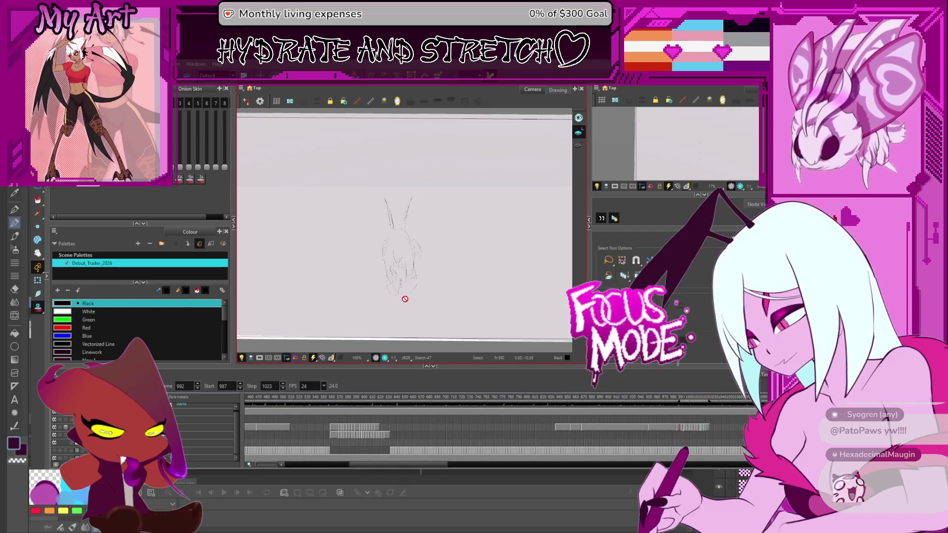
key("Return")
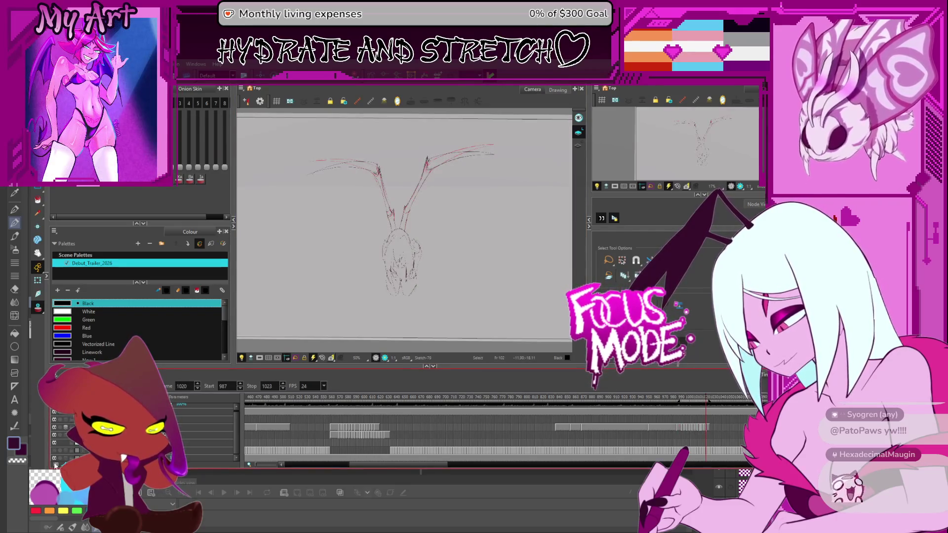
key("period")
key("period")
key("period")
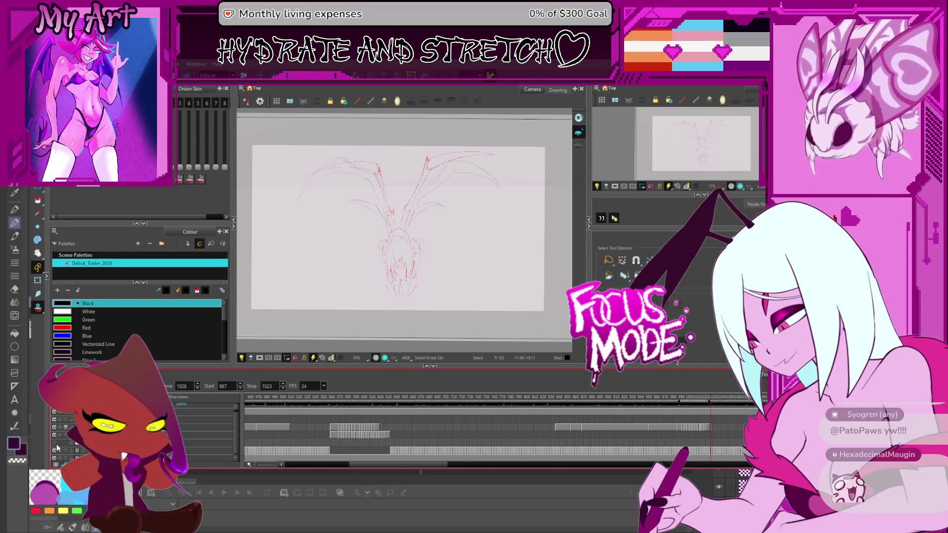
key("comma")
key("comma")
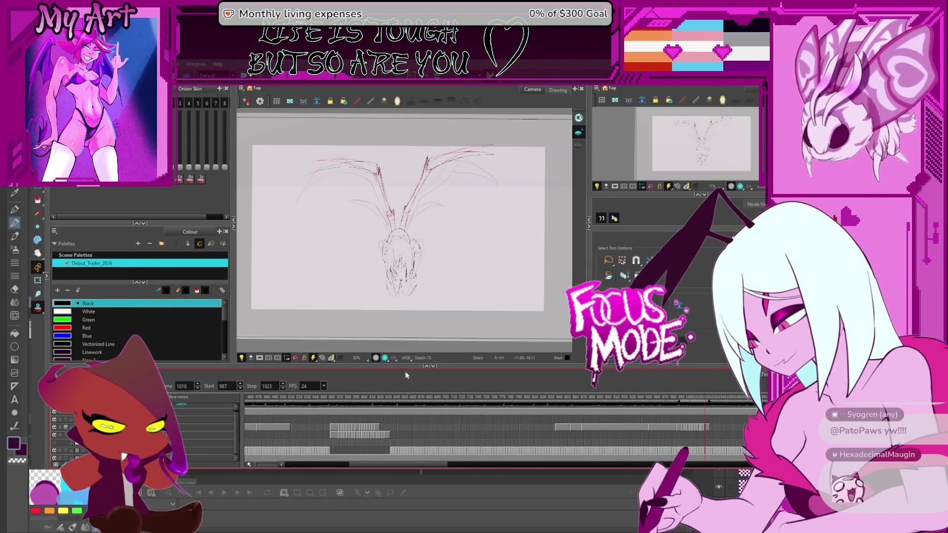
scroll(501, 310, "up", 2)
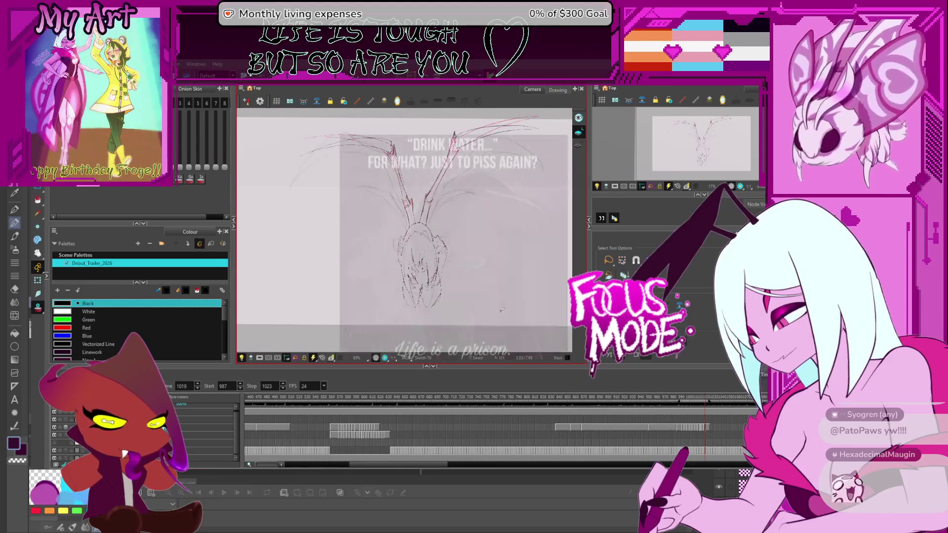
key("comma")
key("comma")
key("comma")
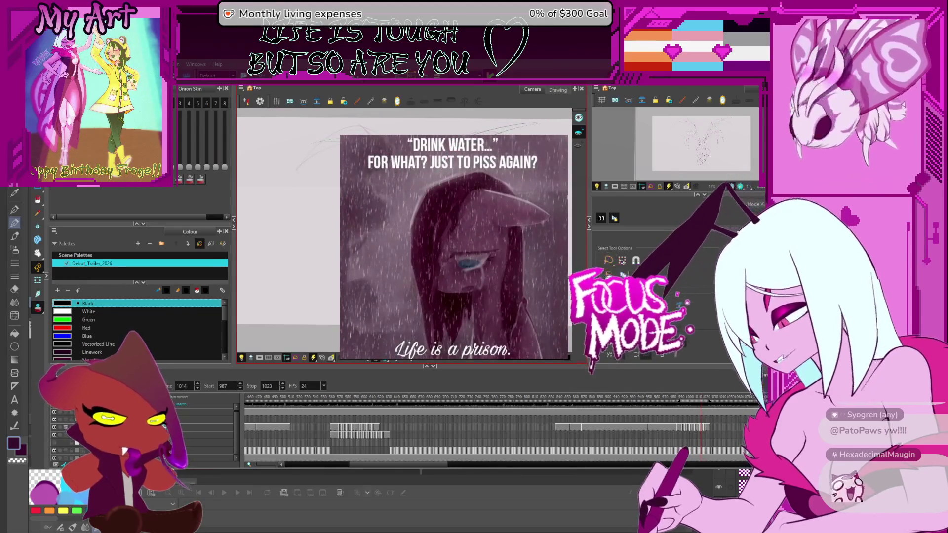
scroll(405, 232, "down", 2)
key("ctrl+a")
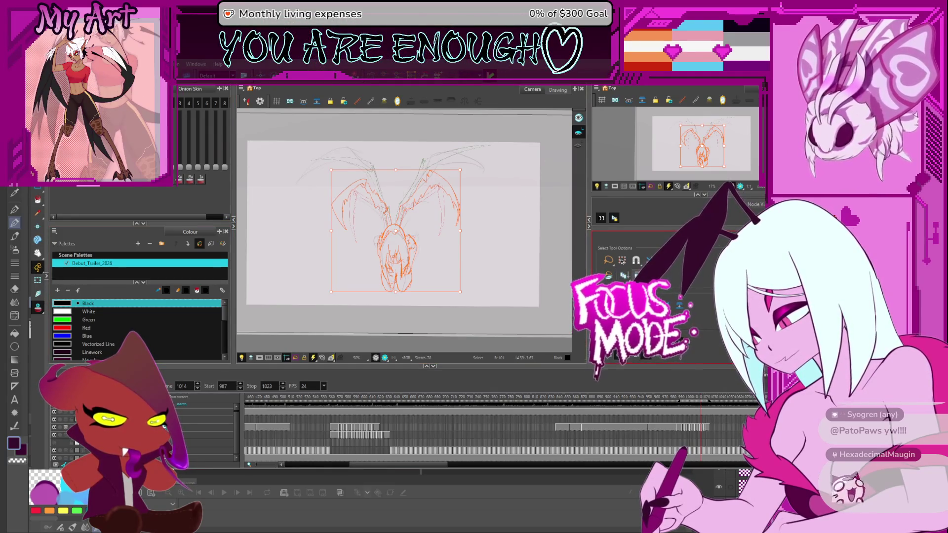
- Lasso the whole sketch on frame 1003, then step to frame 1005 and lasso its entire creature sketch
mouse_move(498, 185)
left_mouse_down()
mouse_move(379, 121)
mouse_move(514, 265)
left_mouse_up()
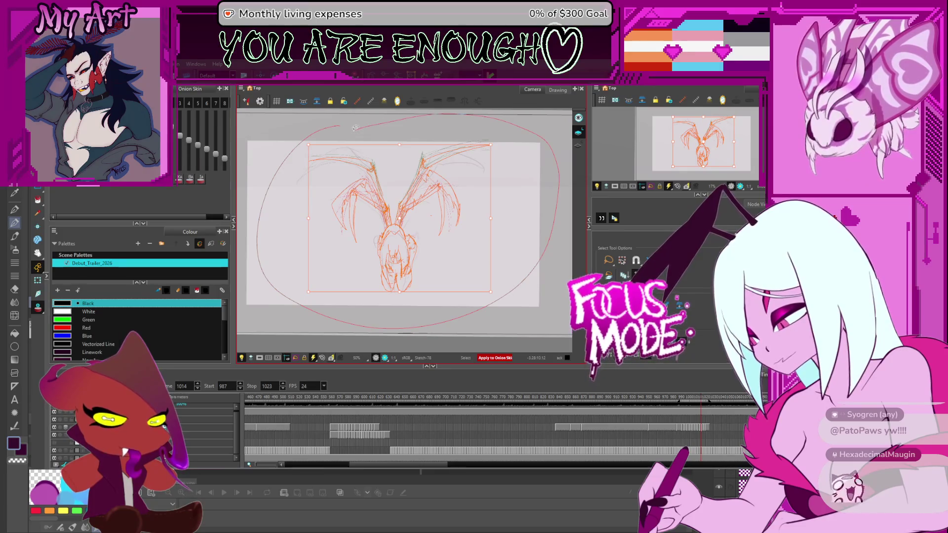
scroll(366, 144, "up", 1)
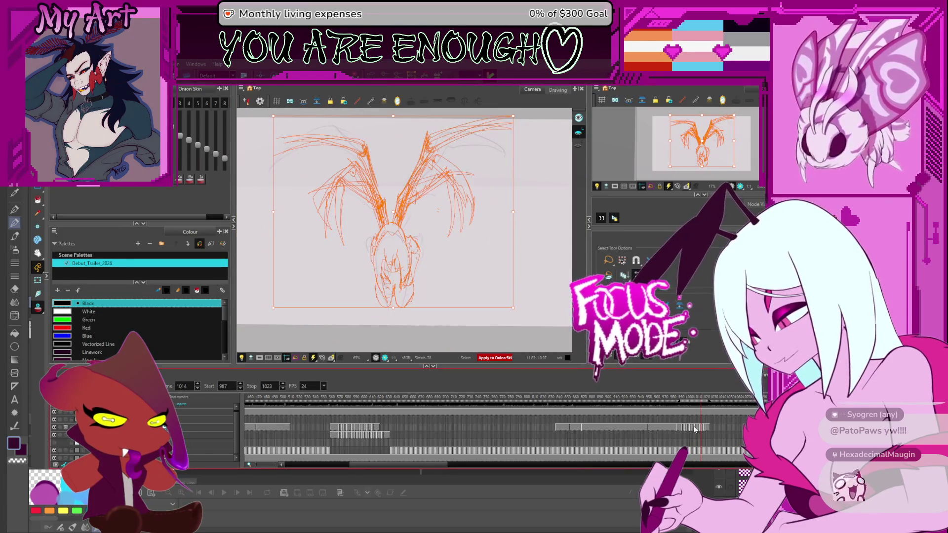
left_click(693, 430)
left_click_drag(440, 130, 487, 246)
key("period")
key("period")
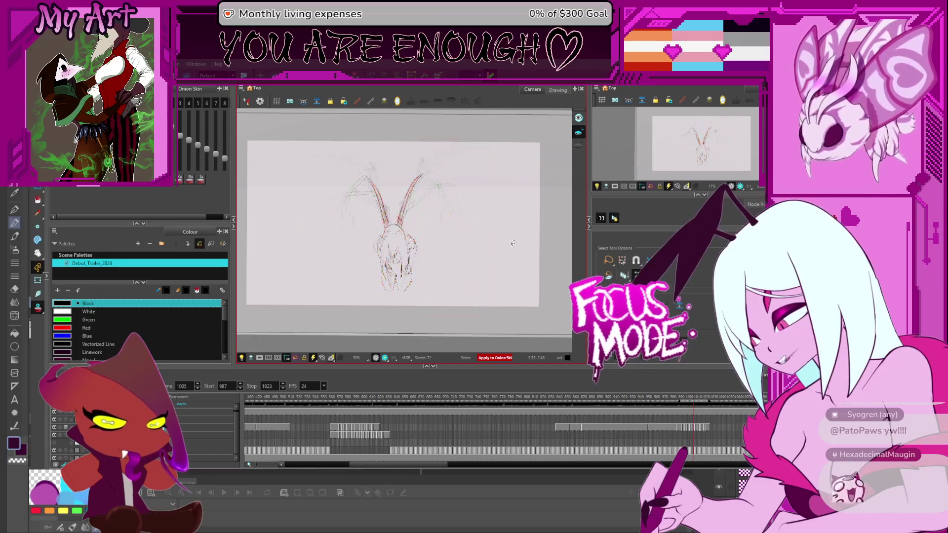
left_click_drag(500, 189, 434, 120)
left_click_drag(560, 204, 463, 192)
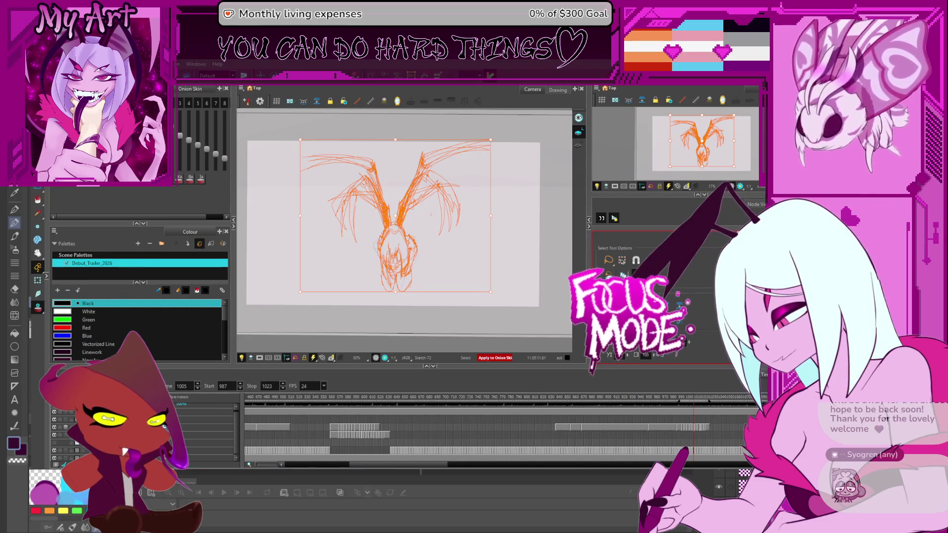
- Zoom out and enlarge the creature sketch, then undo twice to reduce the enlargement
key("2")
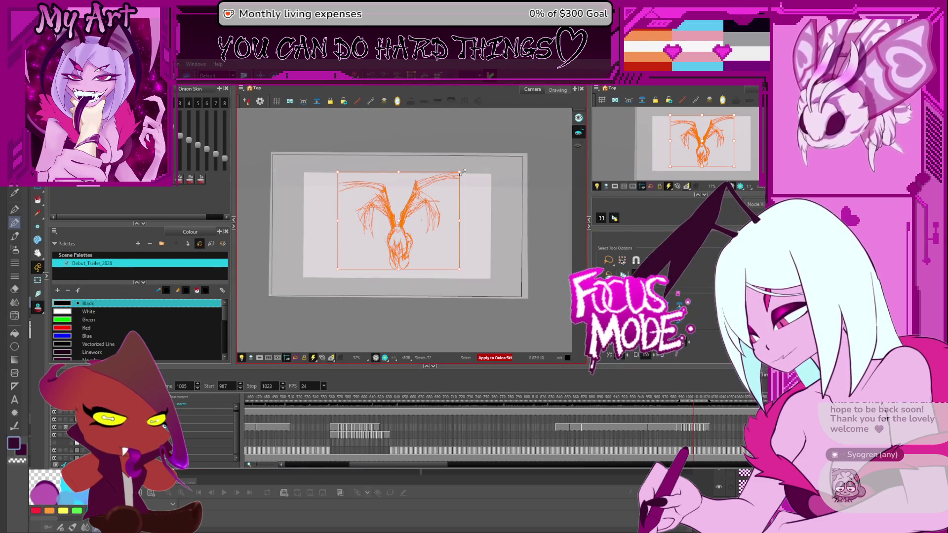
mouse_move(461, 170)
left_mouse_down()
mouse_move(485, 149)
mouse_move(496, 150)
mouse_move(496, 163)
mouse_move(498, 154)
left_mouse_up()
key("ctrl+z")
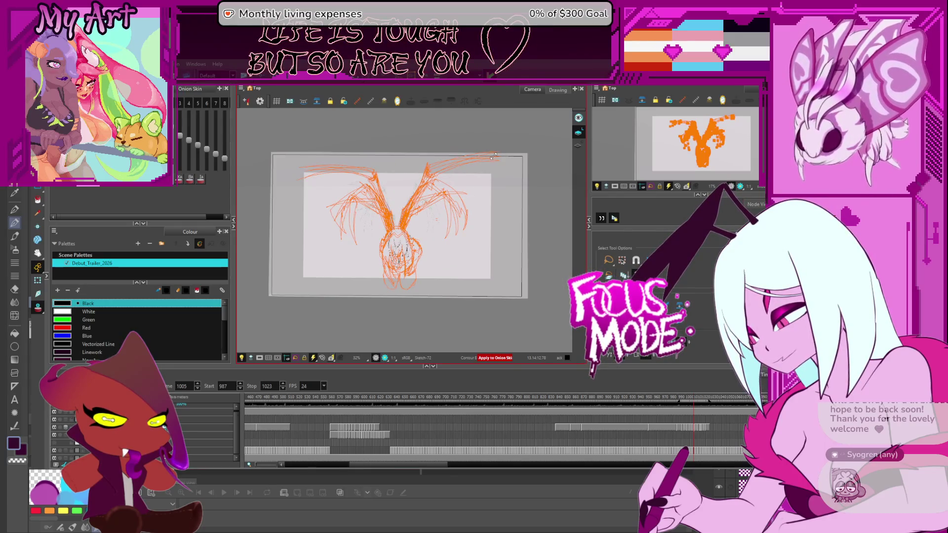
key("ctrl+z")
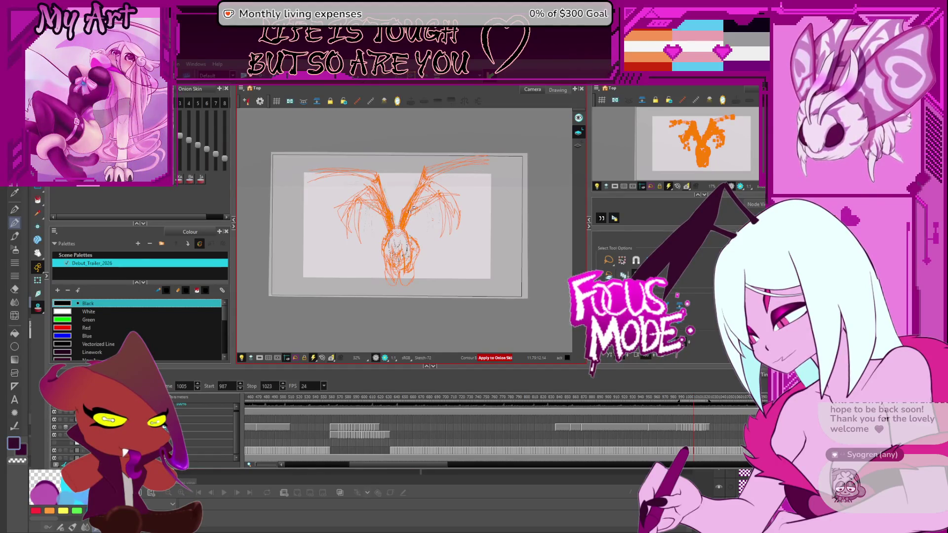
- Select the whole sketch, move it lower in the frame, and deselect
scroll(420, 208, "up", 2)
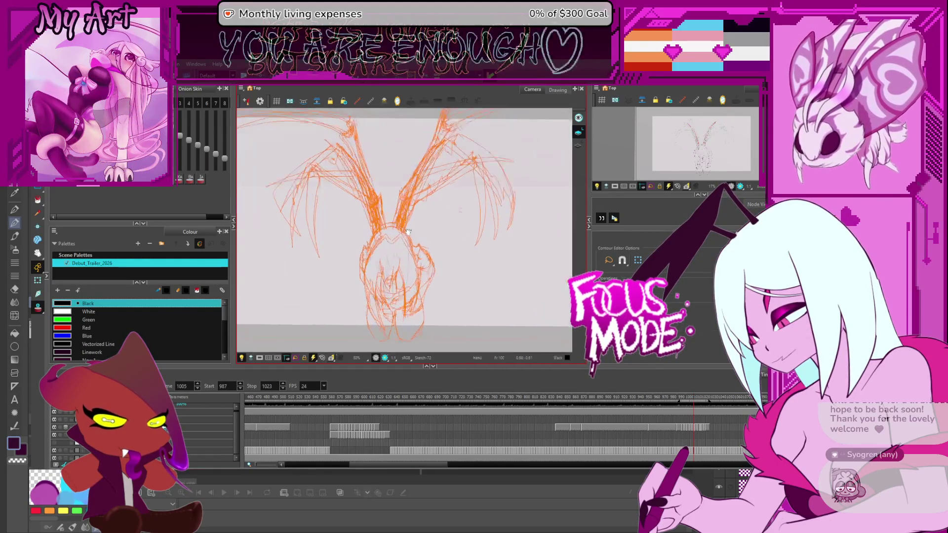
key("ctrl+a")
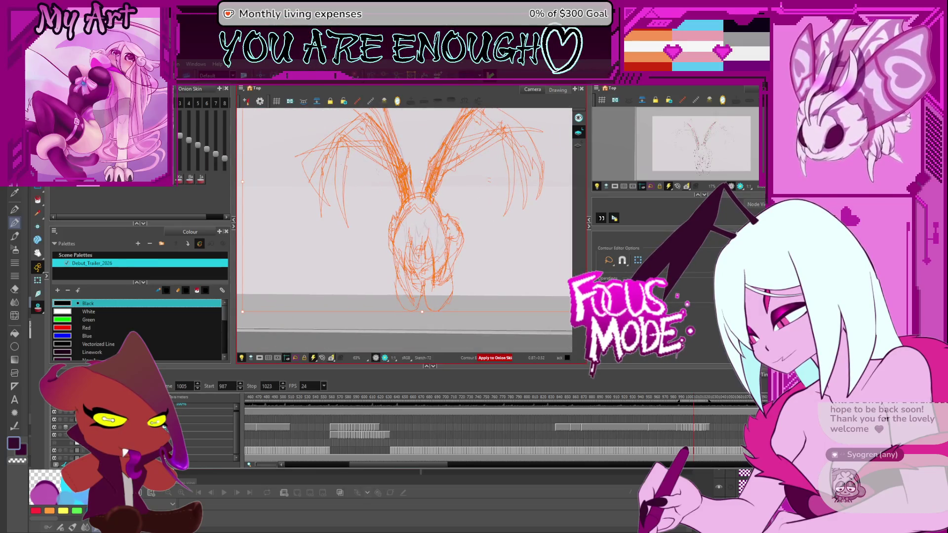
scroll(428, 178, "up", 1)
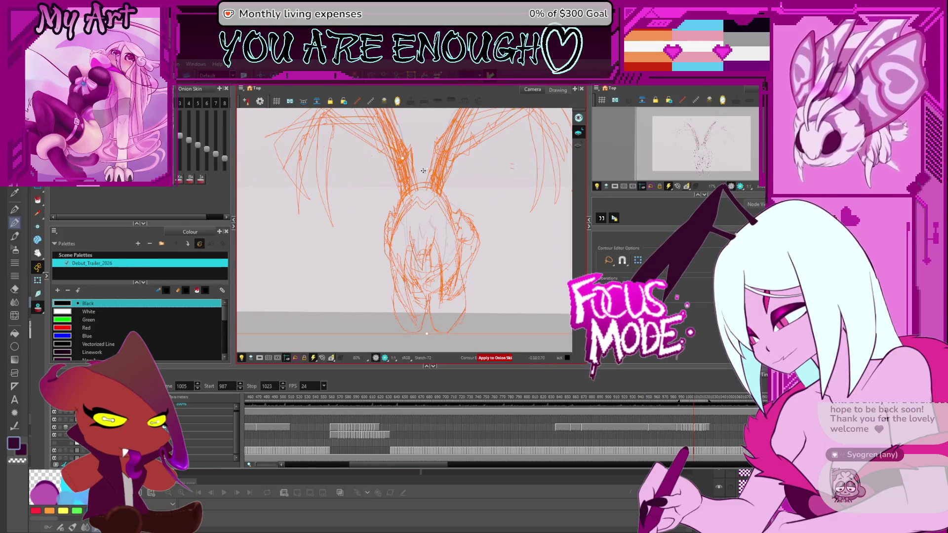
left_click_drag(428, 169, 426, 188)
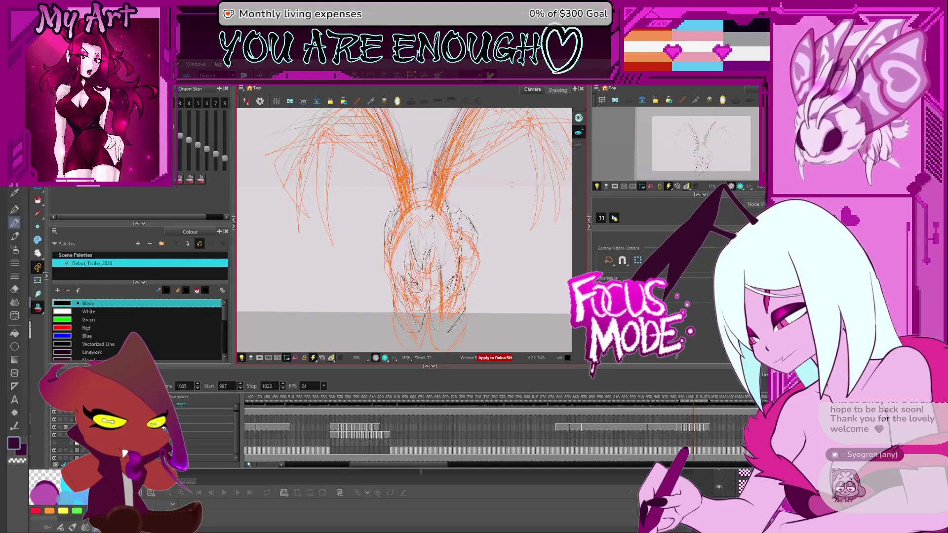
scroll(431, 212, "down", 1)
scroll(432, 180, "down", 2)
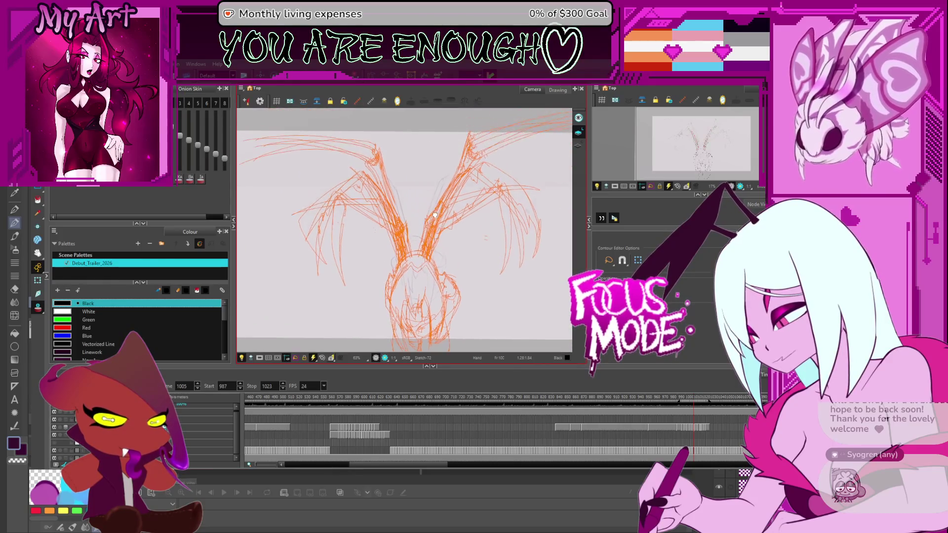
left_click(459, 146)
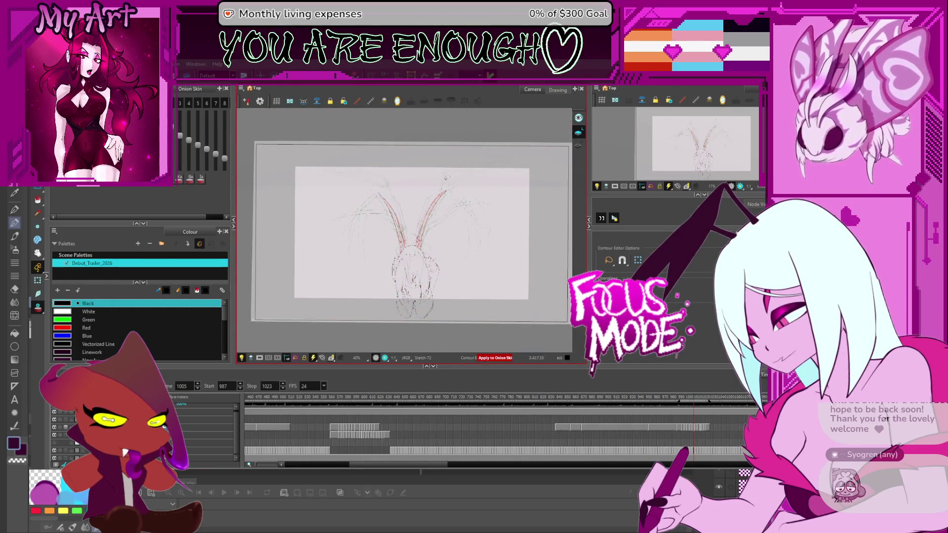
- Recentre the view, hide the white background layer and play the loop
scroll(447, 176, "up", 1)
left_click_drag(426, 227, 421, 217)
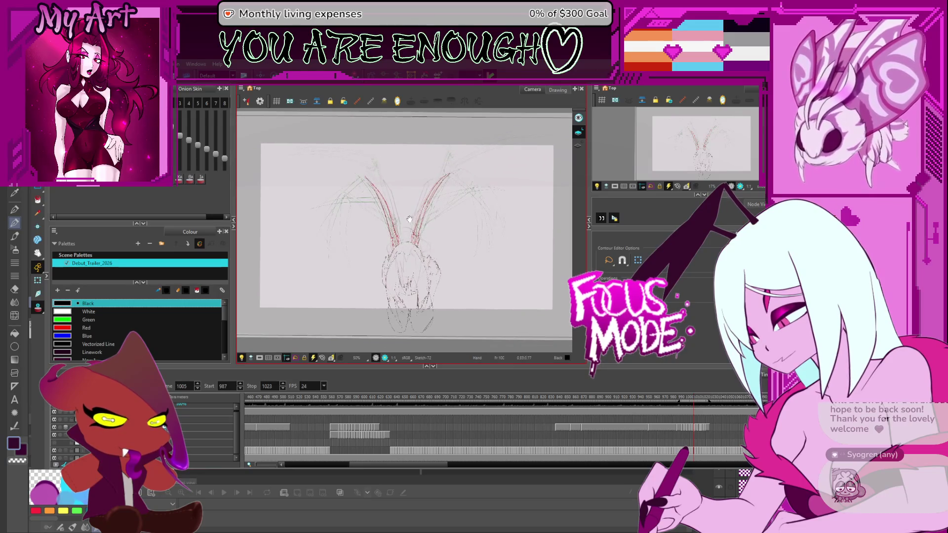
left_click(54, 452)
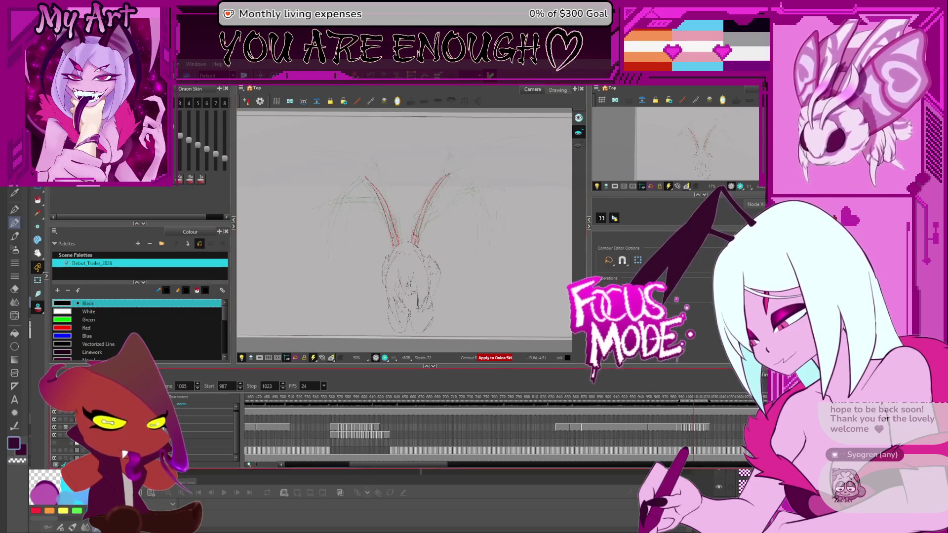
key("Return")
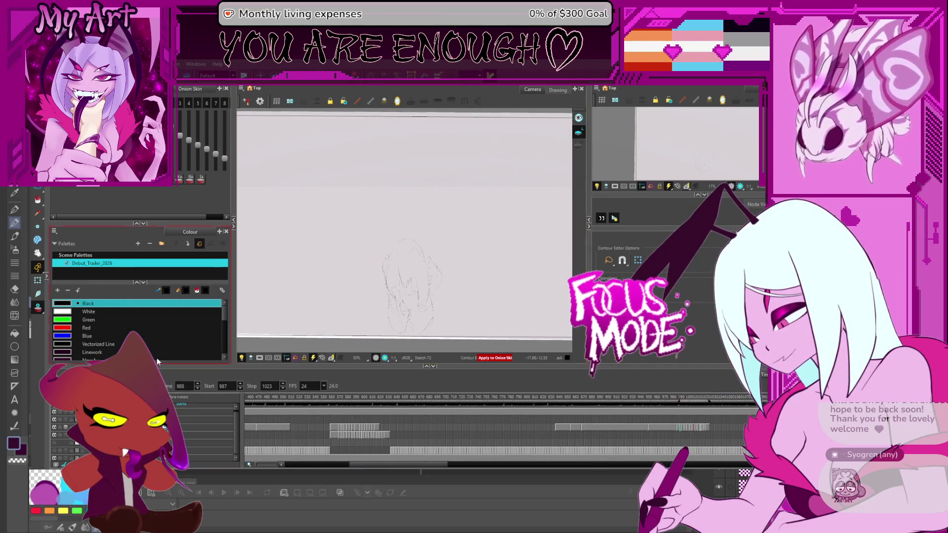
- Show the frame 989 sketch's contour points in the Contour Editor, then clear the point selection
scroll(460, 271, "down", 5)
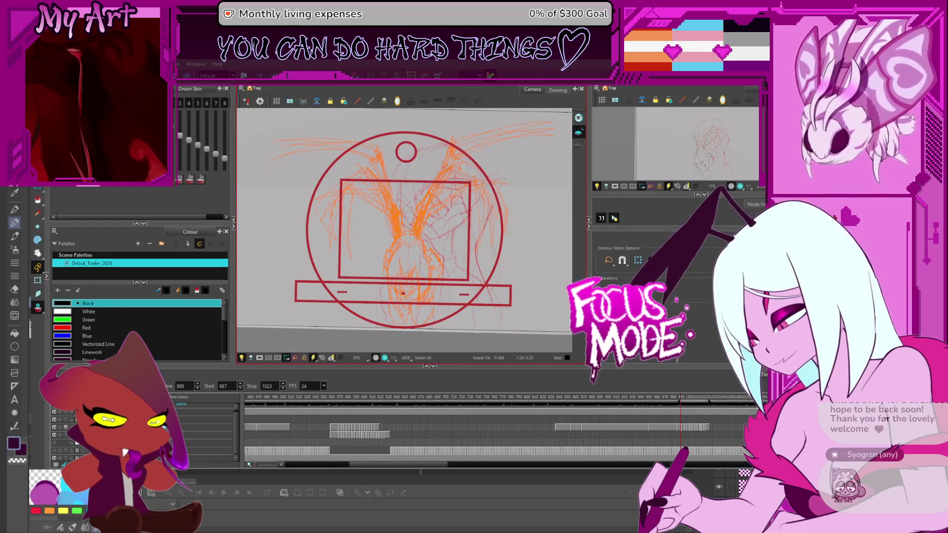
key("alt+q")
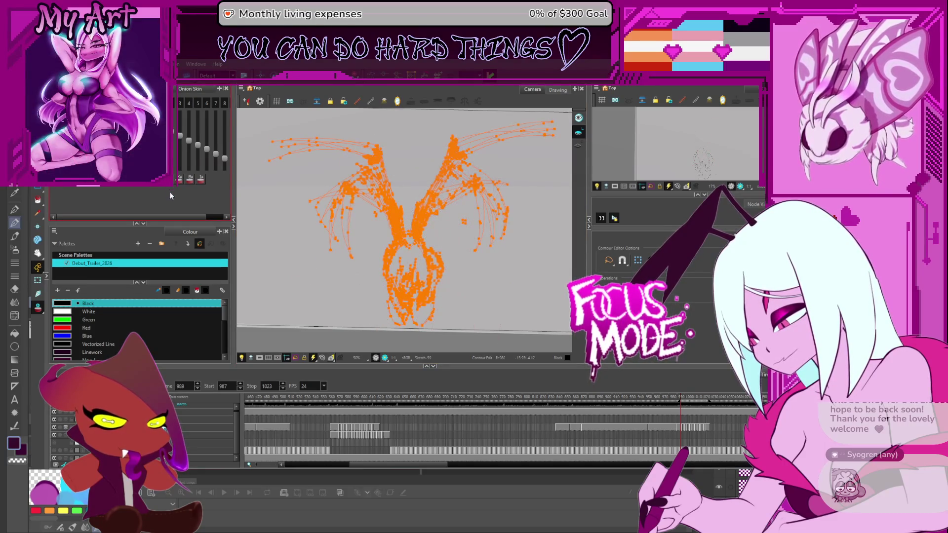
left_click(334, 342)
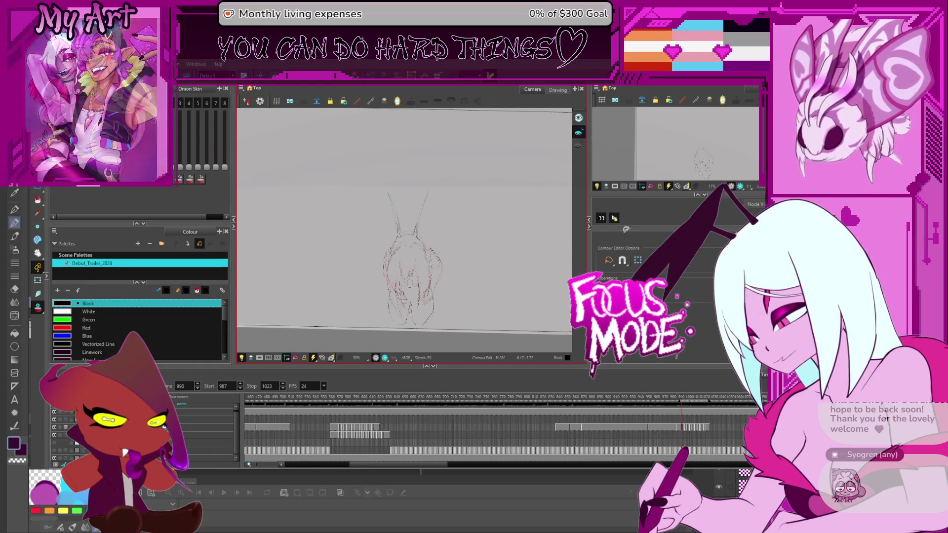
- Delete all the wing strokes from the drawing on frame 991
key("period")
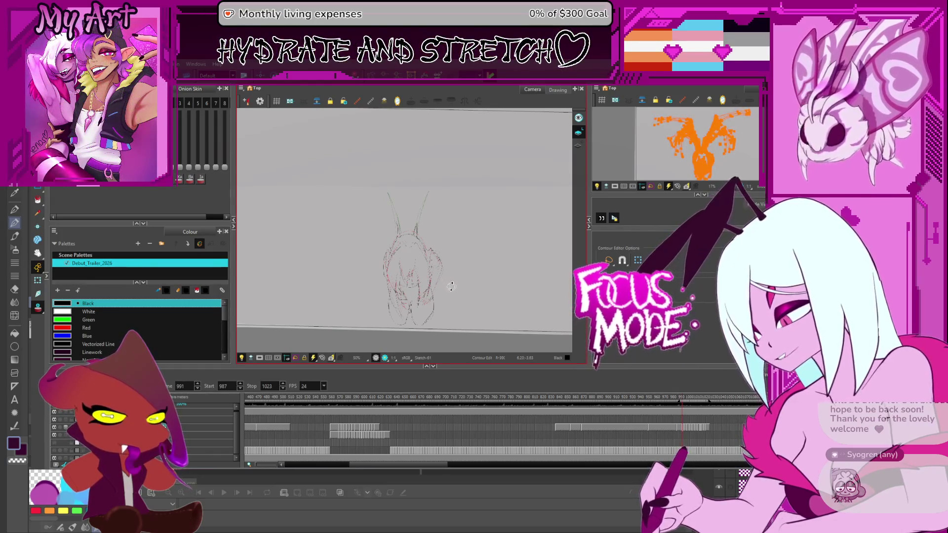
key("ctrl+a")
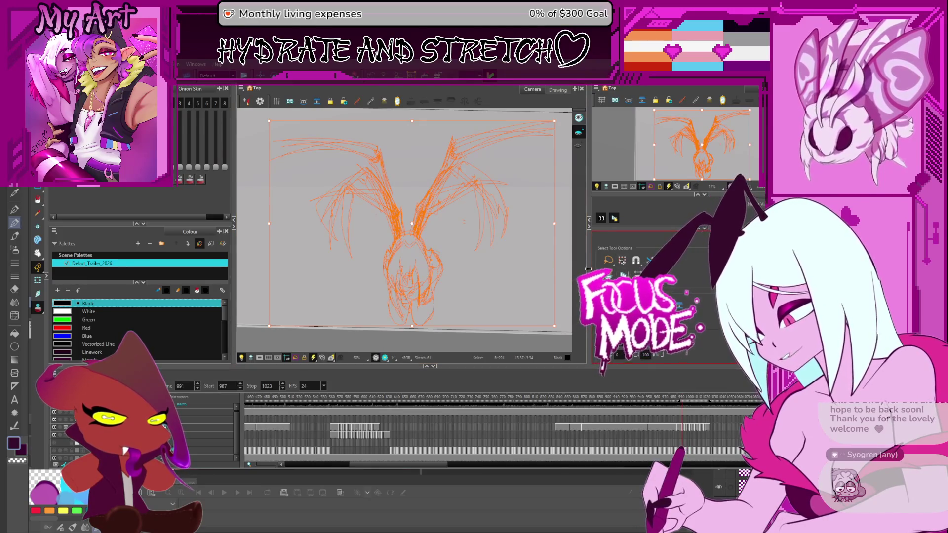
key("Delete")
- Level and recentre the view, then loop-play the wing-flap animation to review it
mouse_move(565, 212)
left_mouse_down()
mouse_move(514, 233)
mouse_move(537, 218)
left_mouse_up()
scroll(529, 222, "up", 2)
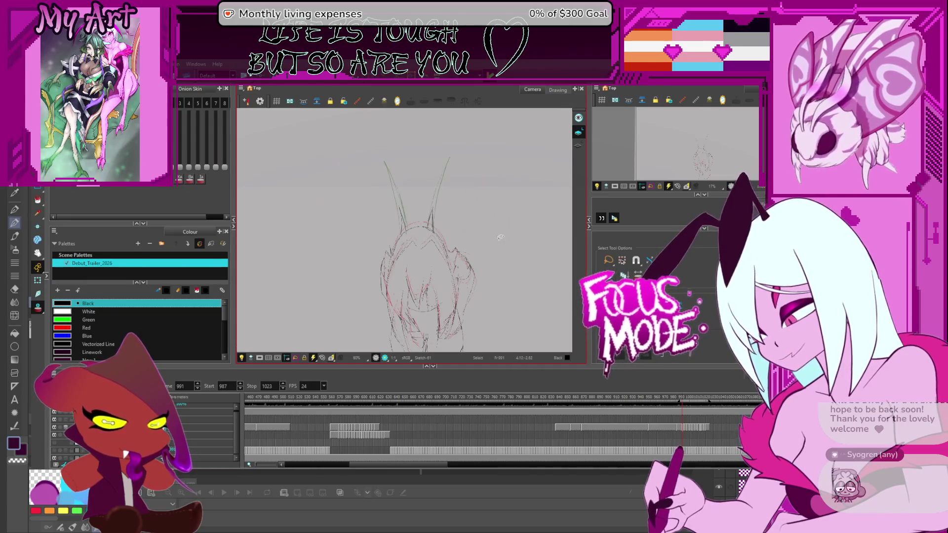
left_click_drag(512, 256, 498, 229)
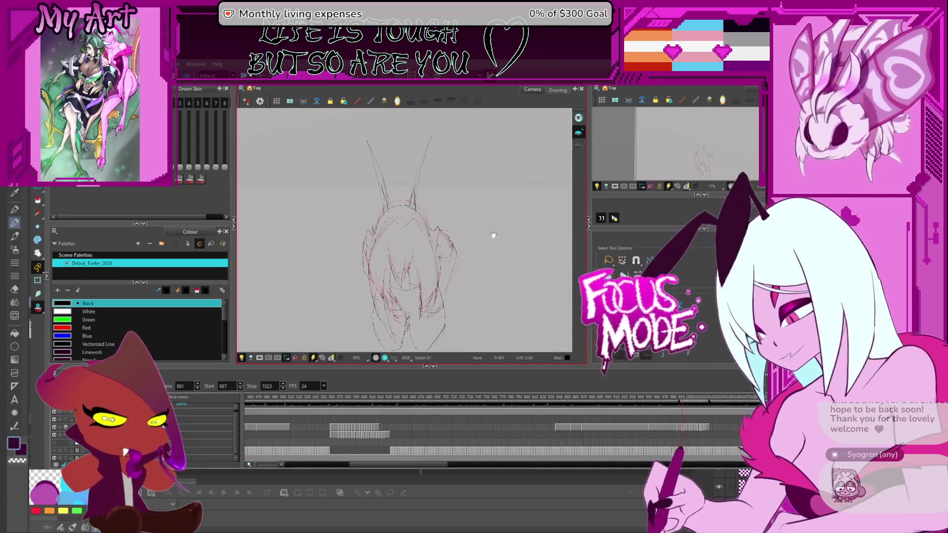
key("Return")
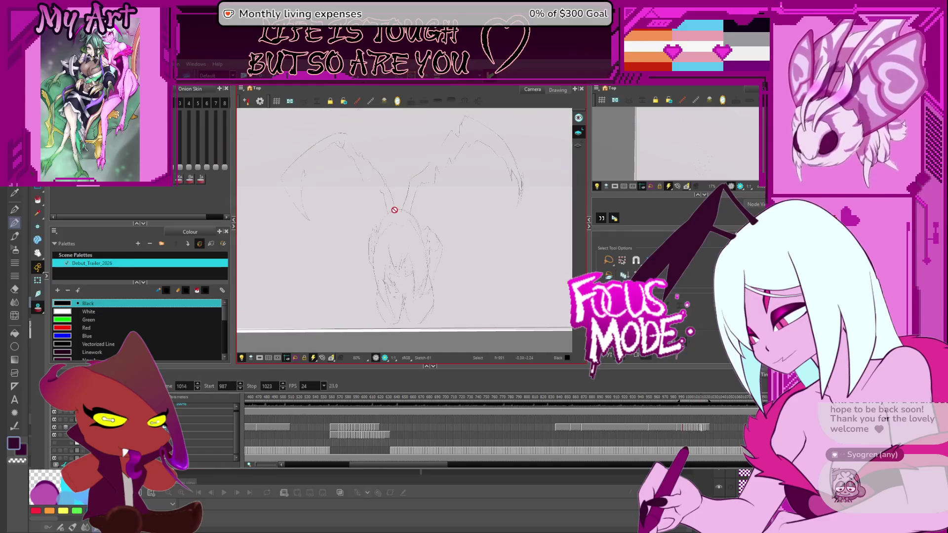
key("Return")
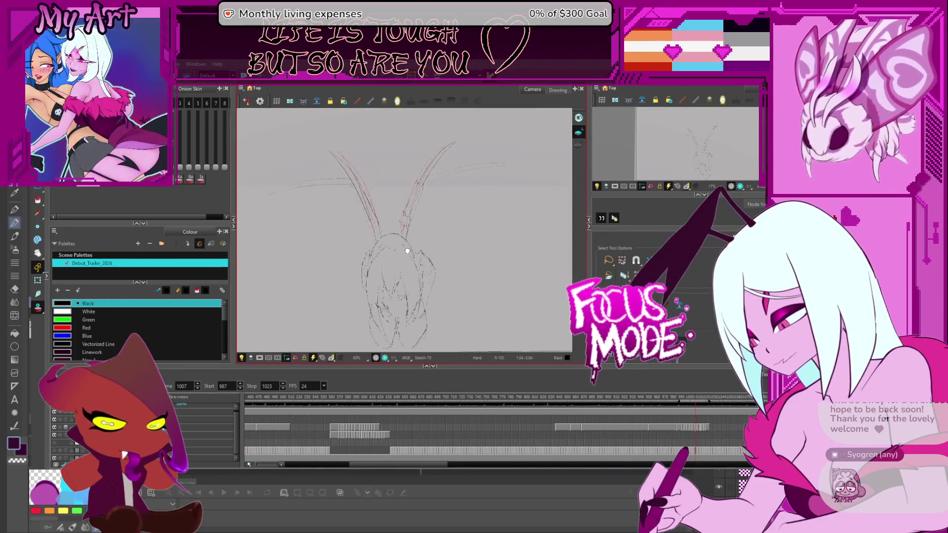
left_click_drag(440, 221, 438, 240)
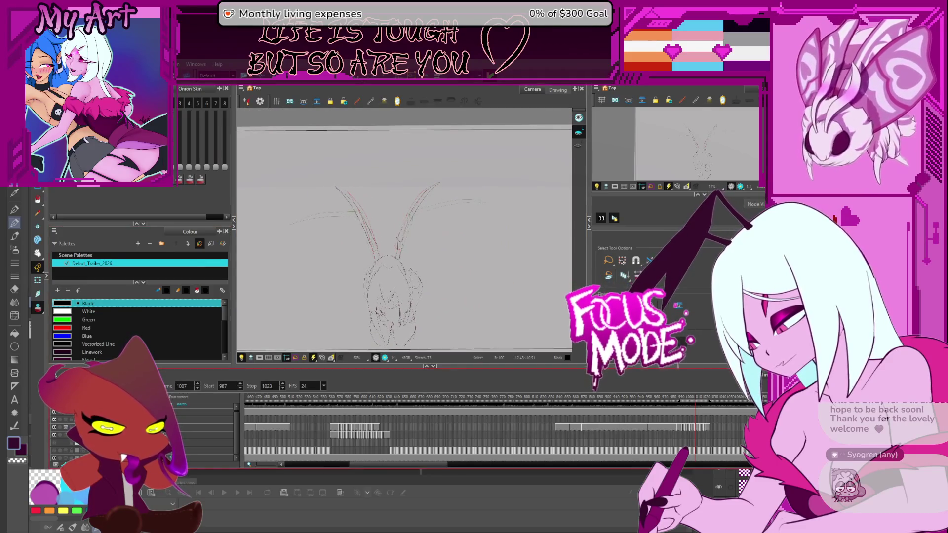
key("Return")
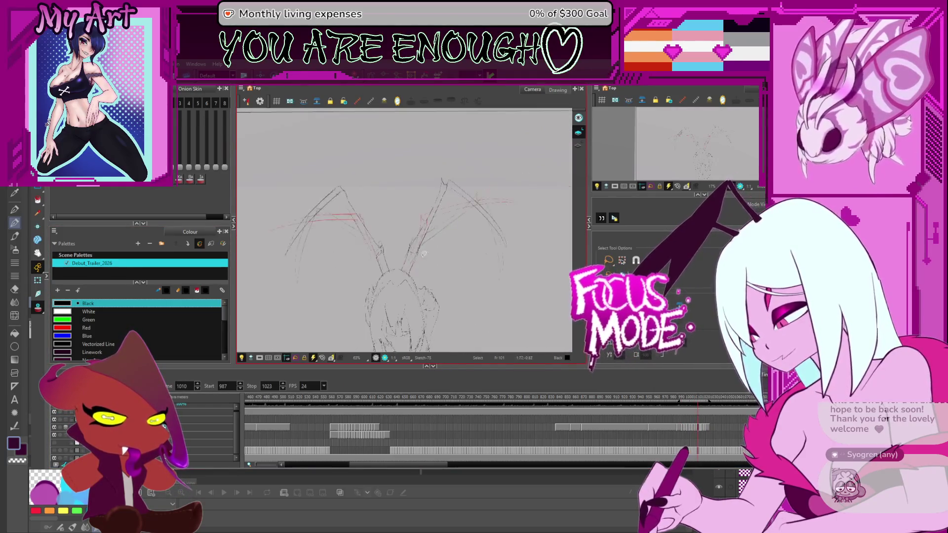
scroll(571, 398, "up", 5)
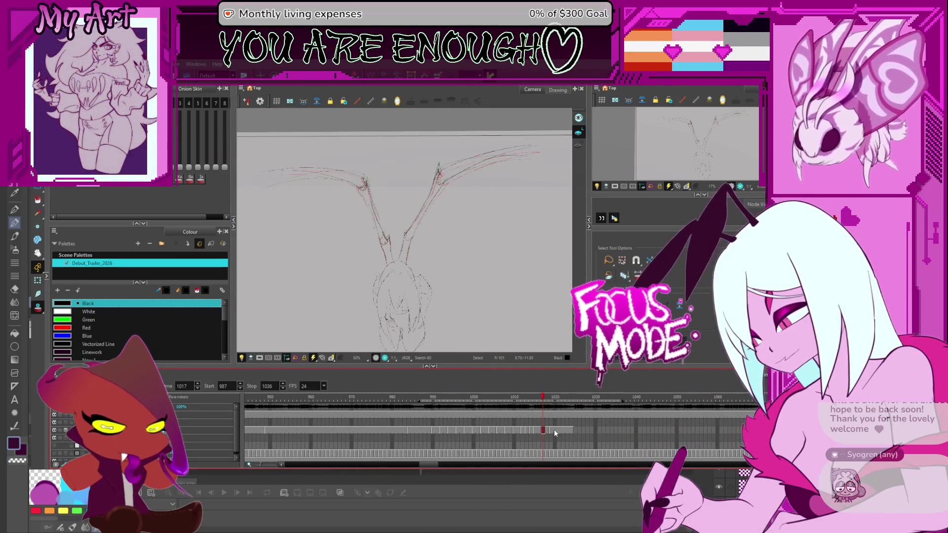
- Recentre the sketch and toggle the white background layer on and off
left_click_drag(500, 295, 504, 299)
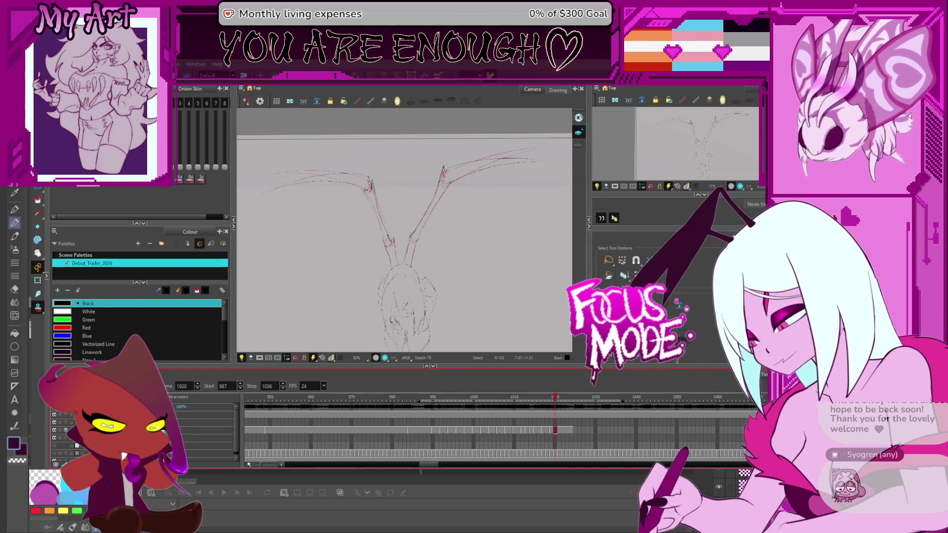
left_click(54, 454)
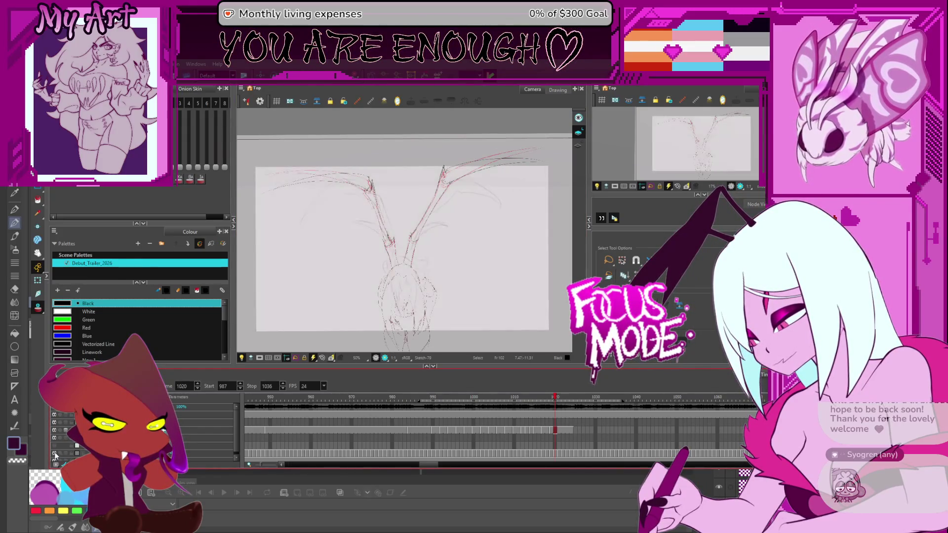
left_click(54, 454)
- Step and scrub through frames 1014–1029 and back to 1003 to check the wing spread
key("f")
key("f")
key("f")
key("f")
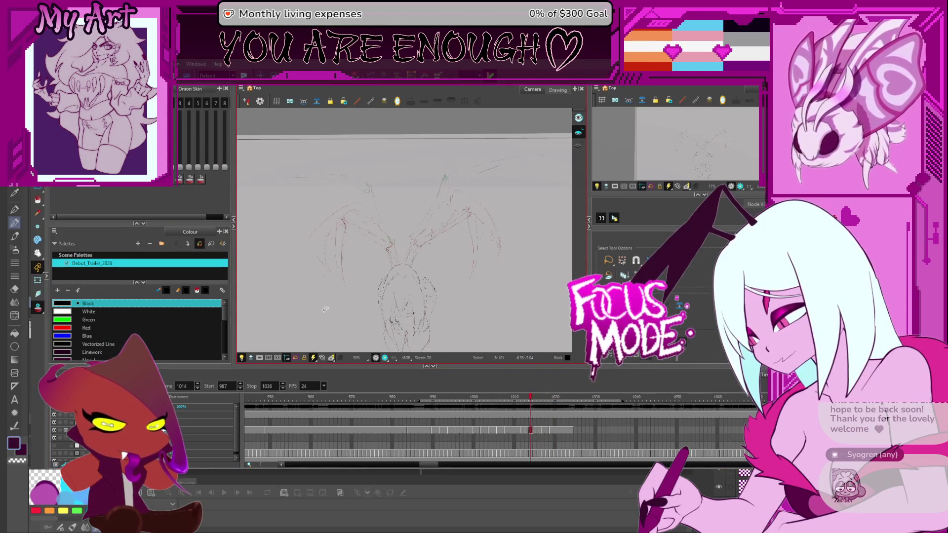
key("g")
key("g")
key("g")
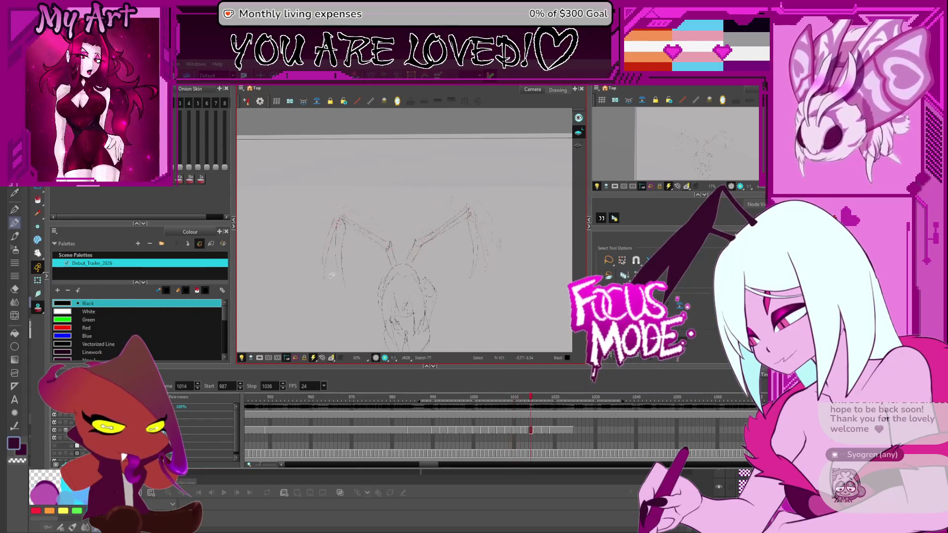
key("g")
key("g")
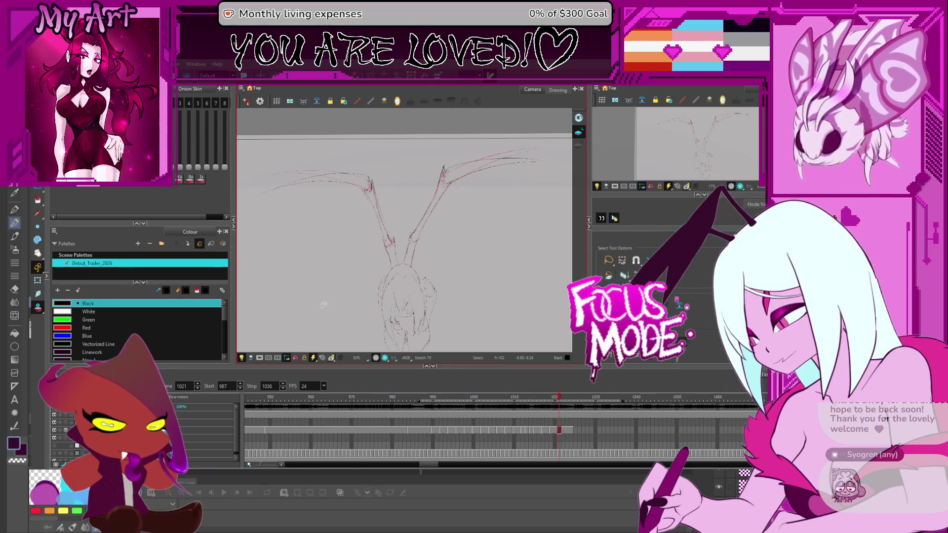
key("comma")
key("comma")
key("comma")
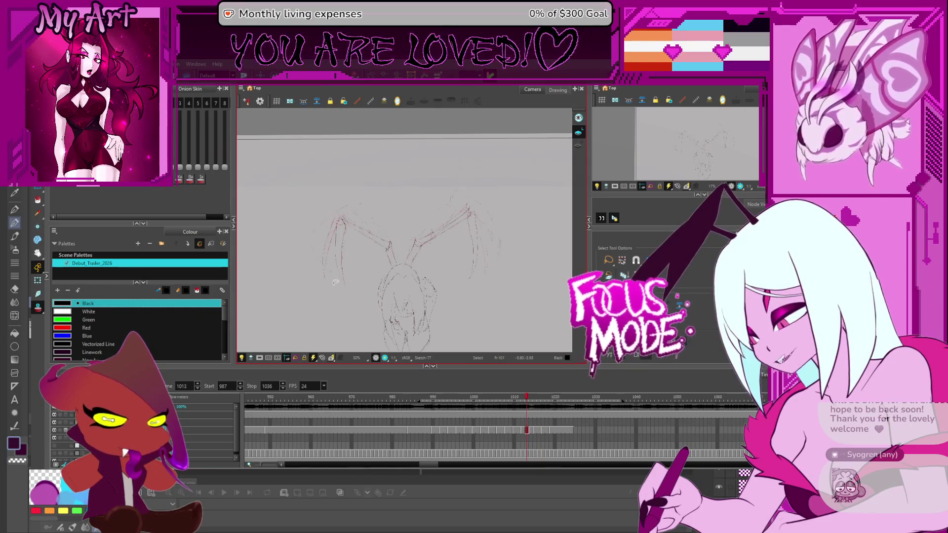
key("comma")
key("comma")
left_click(551, 398)
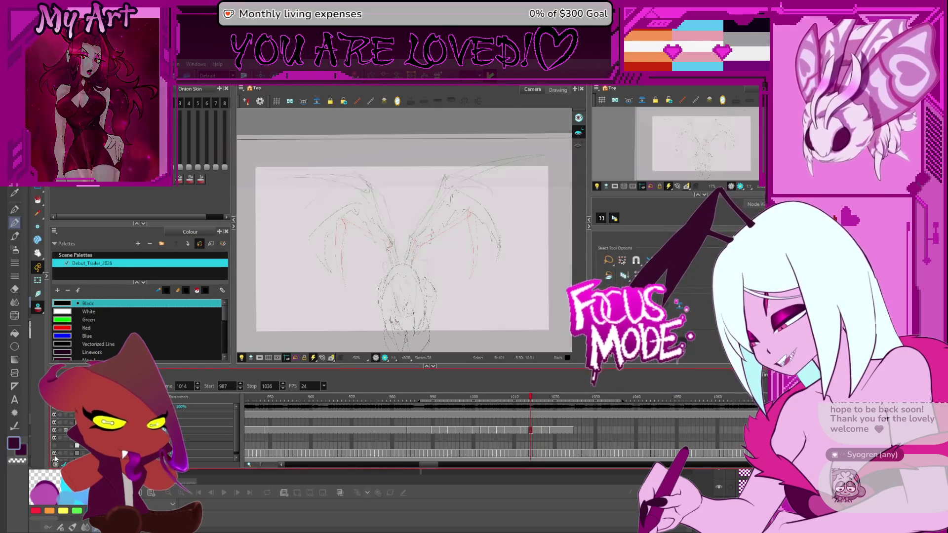
left_click(595, 400)
mouse_move(573, 401)
left_mouse_down()
mouse_move(485, 411)
mouse_move(517, 416)
mouse_move(494, 415)
mouse_move(506, 428)
left_mouse_up()
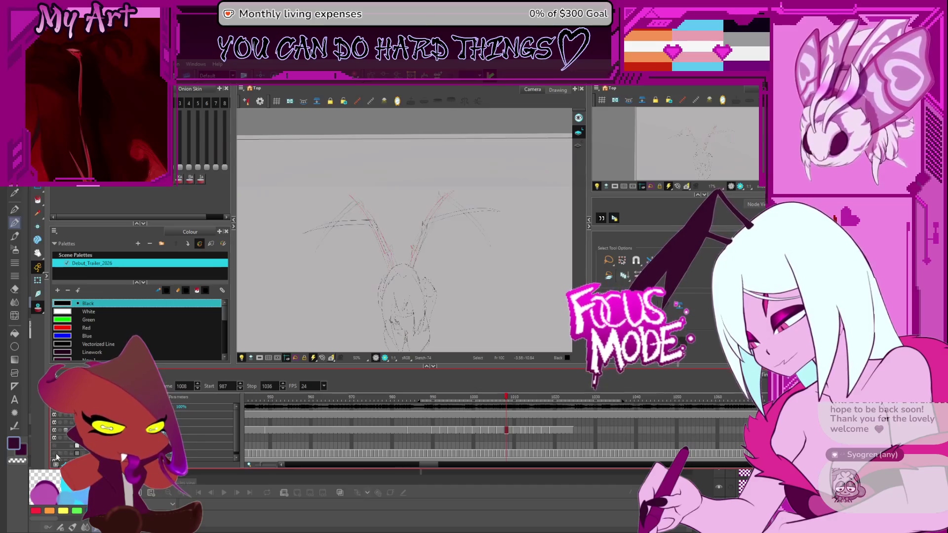
- With the Pencil active on frame 1008, adjust the view, toggle the background, and advance a drawing
scroll(346, 237, "up", 3)
key("alt+slash")
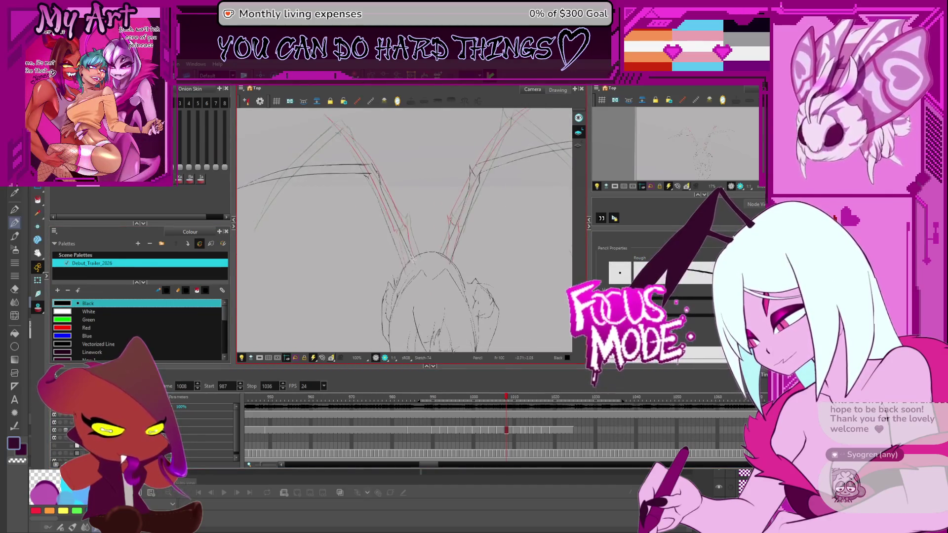
key("space")
mouse_move(397, 249)
left_mouse_down()
mouse_move(414, 274)
mouse_move(408, 266)
left_mouse_up()
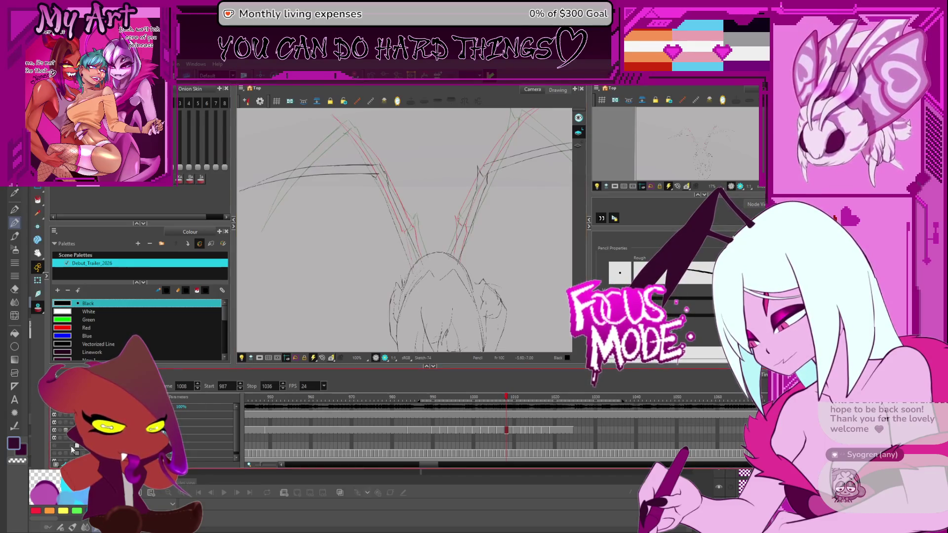
left_click(55, 454)
left_click(55, 454)
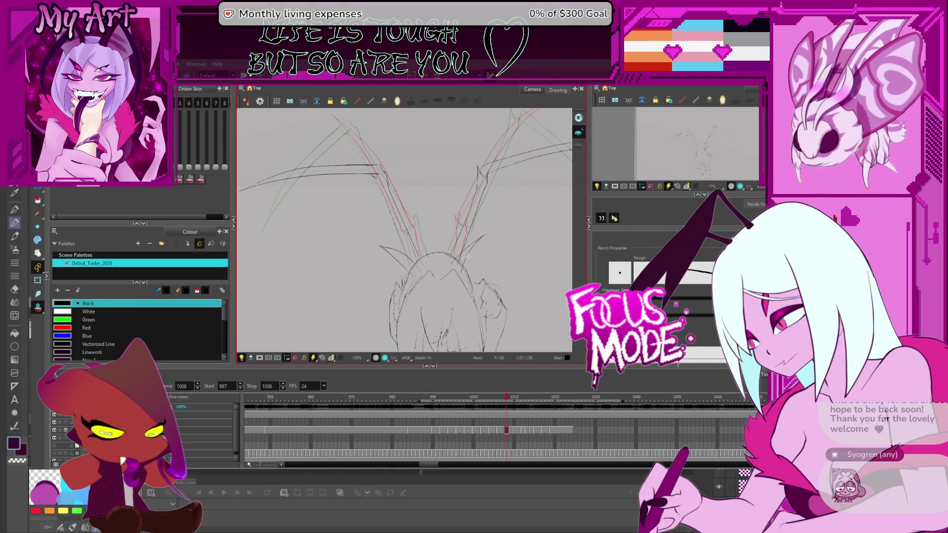
key("period")
key("period")
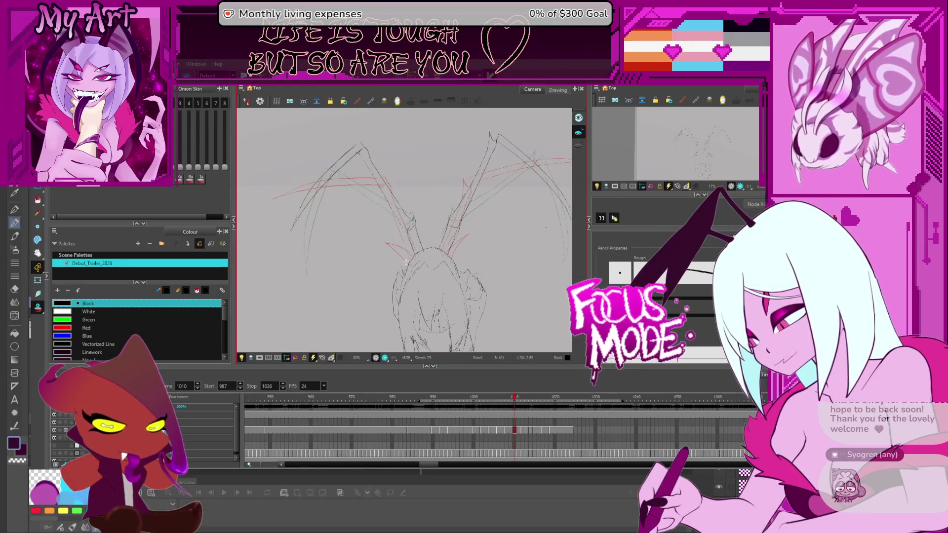
- Undo the small red V strokes, return to frame 1009, and level the rotated view
key("ctrl+z")
key("ctrl+z")
key("comma")
key("comma")
scroll(408, 250, "up", 2)
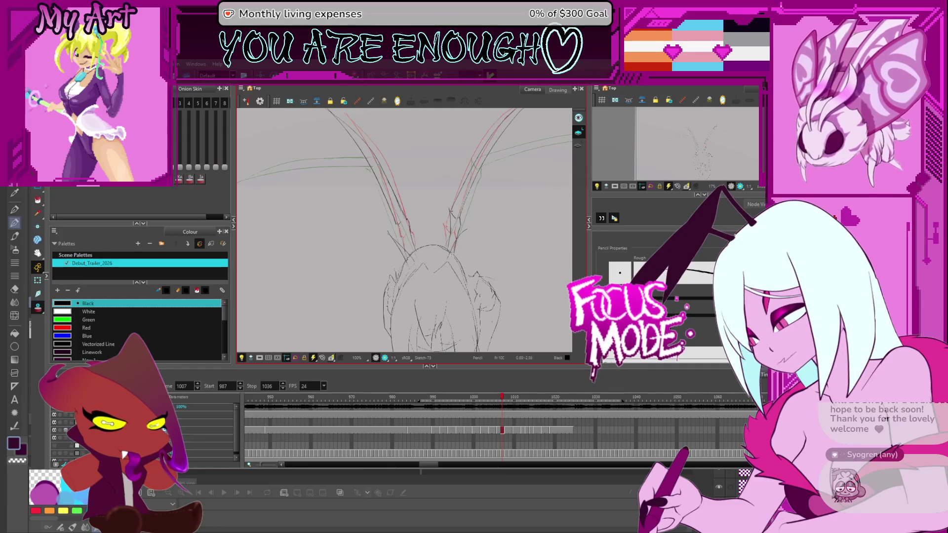
scroll(457, 250, "up", 3)
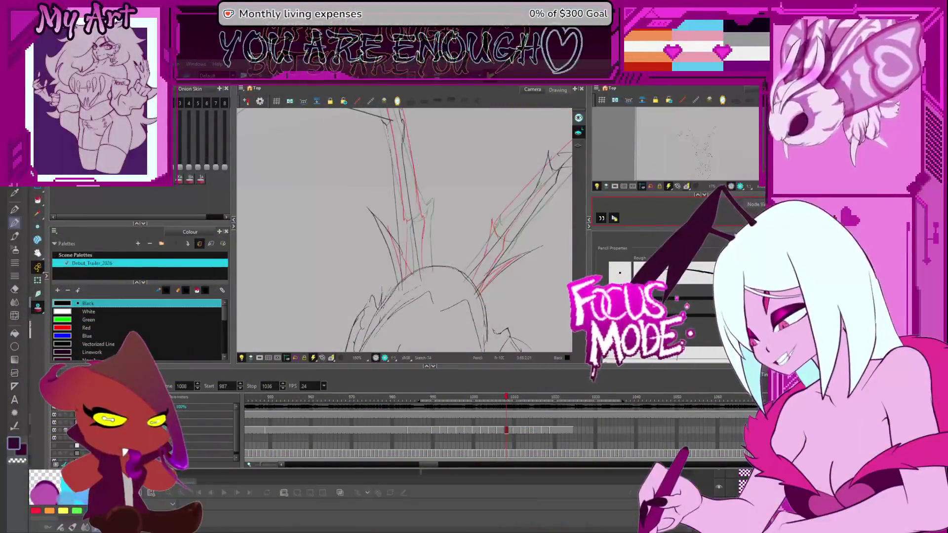
left_click_drag(506, 202, 520, 233)
key("period")
key("period")
key("period")
key("comma")
key("comma")
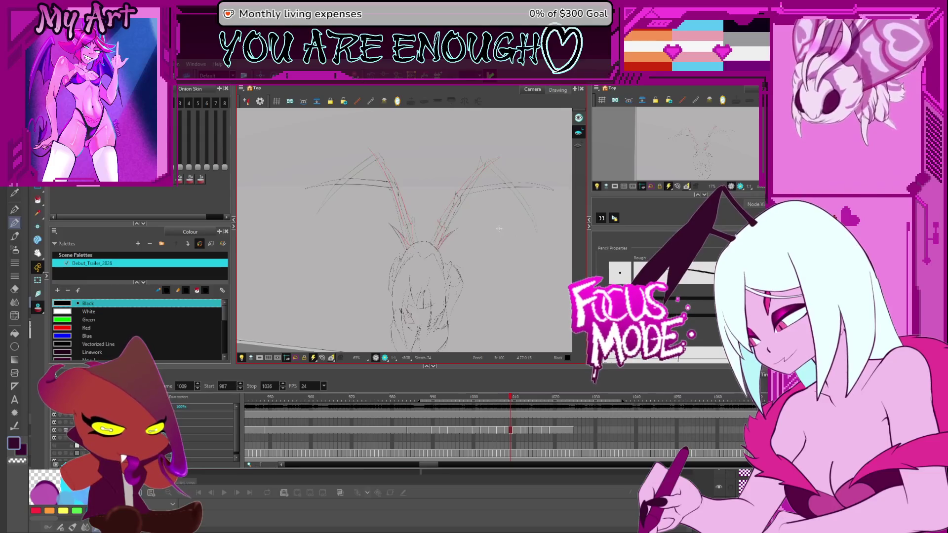
- Step forward to frame 1019, hide the pink background layer, then step back to frame 1000
key("period")
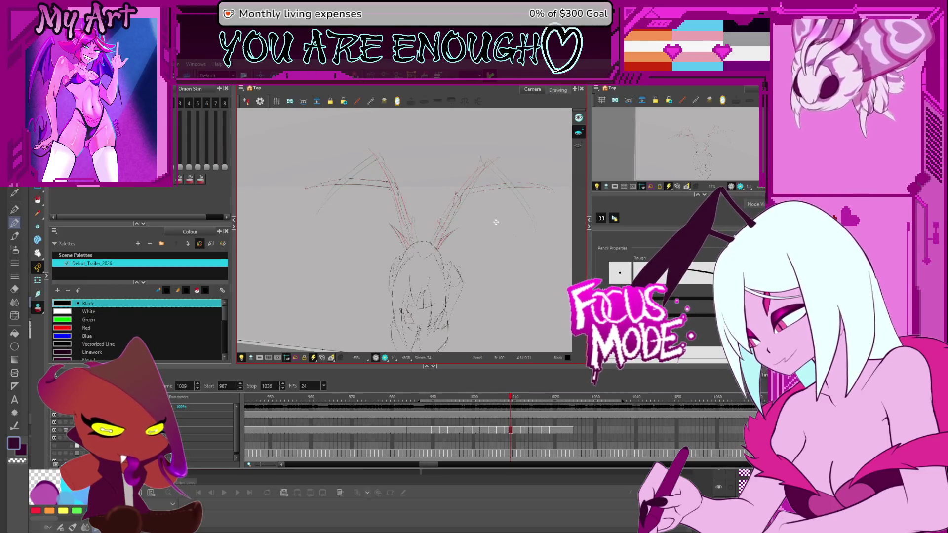
key("equal")
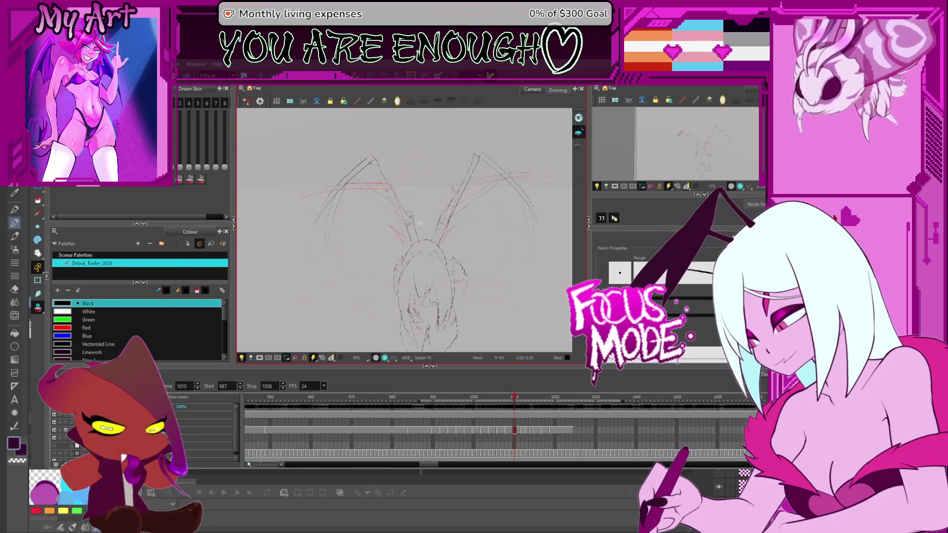
key("g")
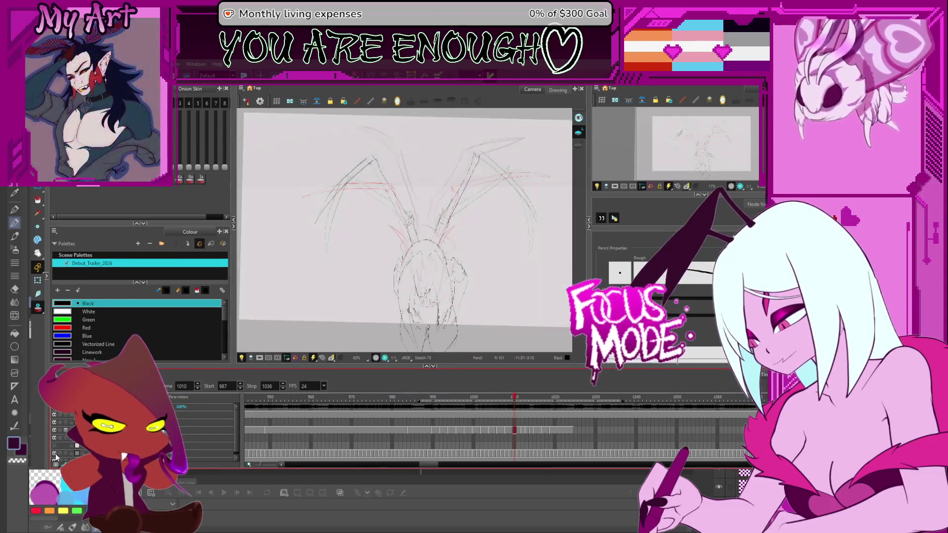
key("period")
key("period")
key("period")
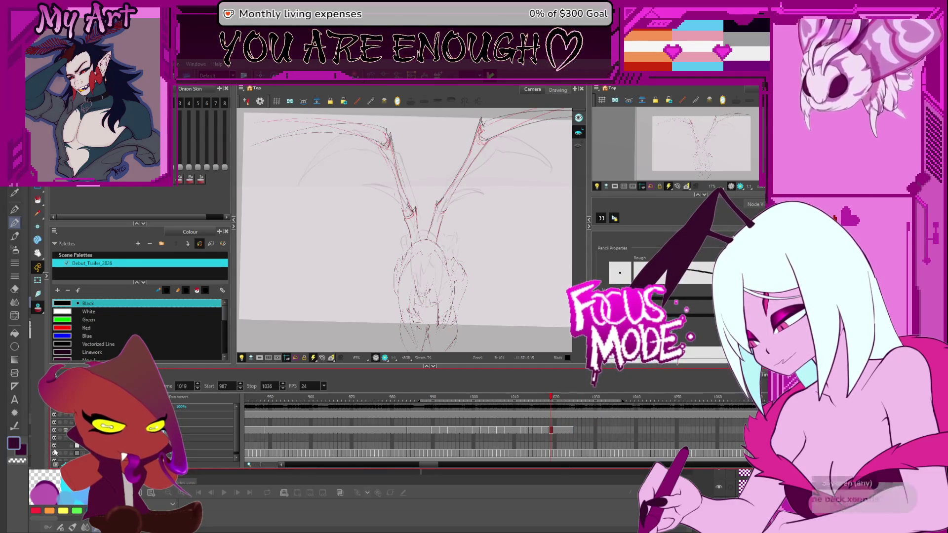
left_click(55, 454)
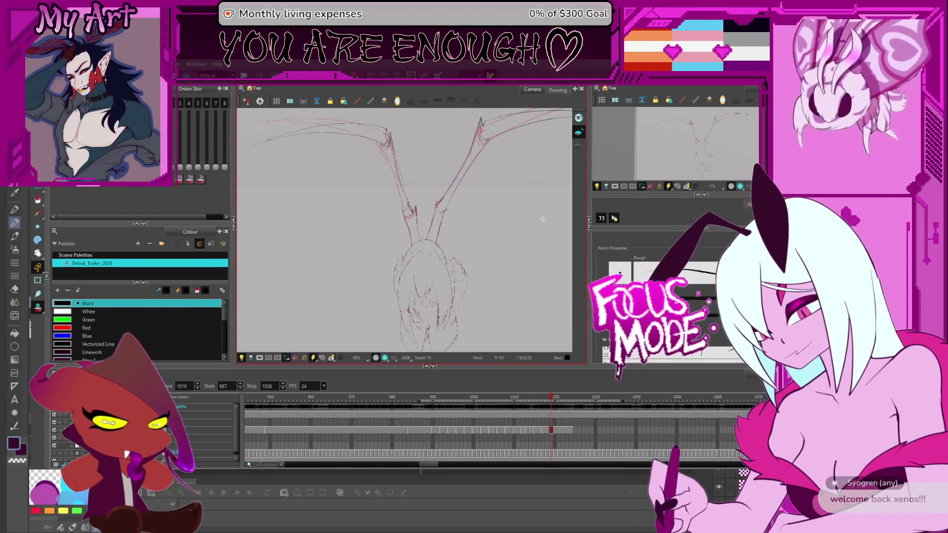
key("comma")
key("comma")
key("comma")
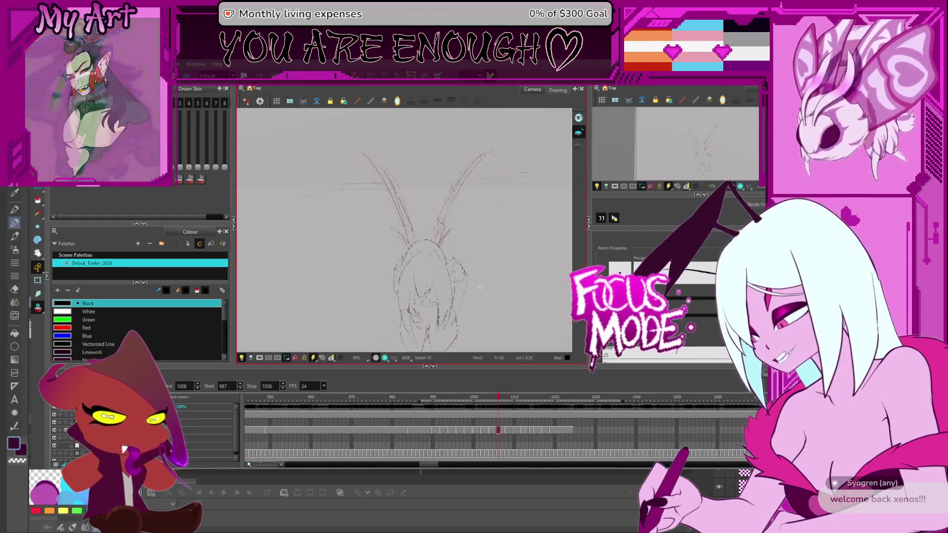
key("comma")
key("comma")
key("comma")
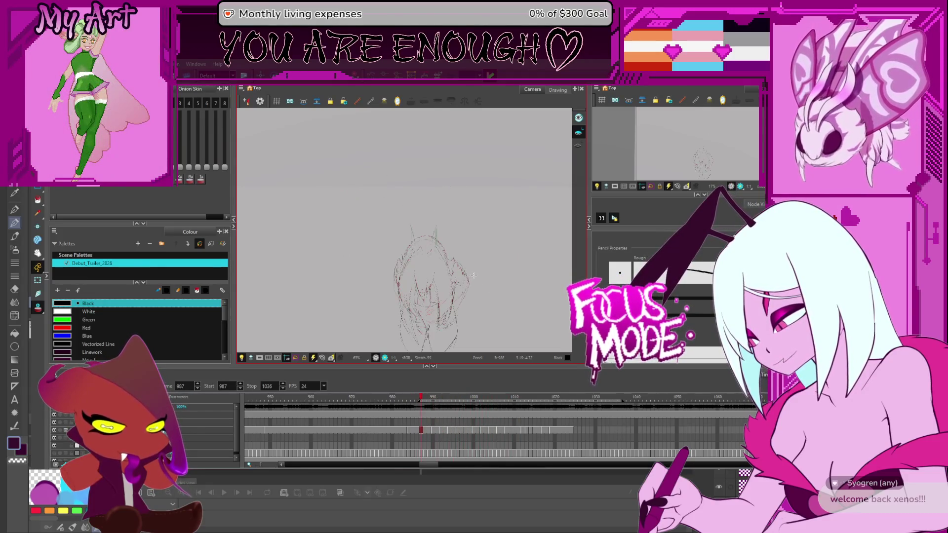
key("period")
key("period")
key("period")
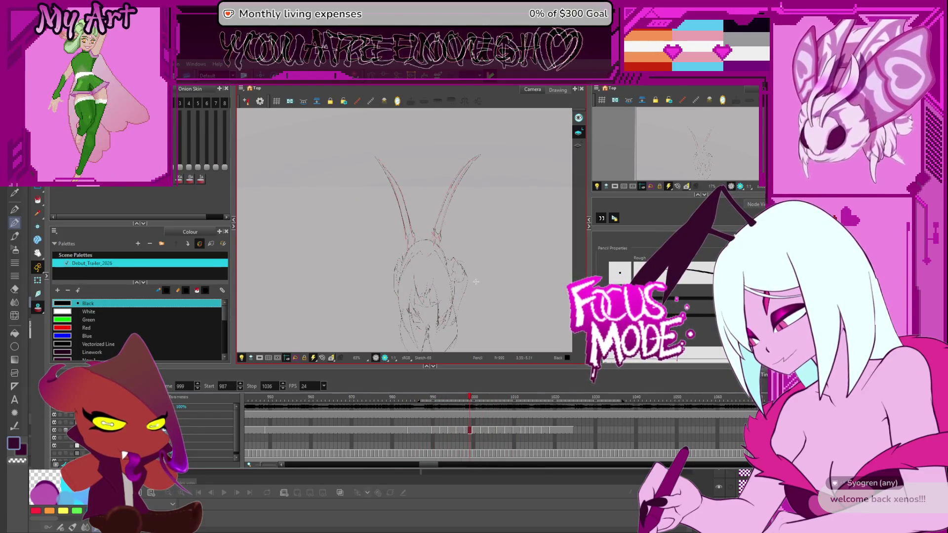
left_click_drag(475, 283, 486, 233)
- Switch to stroke selection and turn on onion skin to show the neighbouring frames
key("alt+s")
scroll(413, 199, "up", 1)
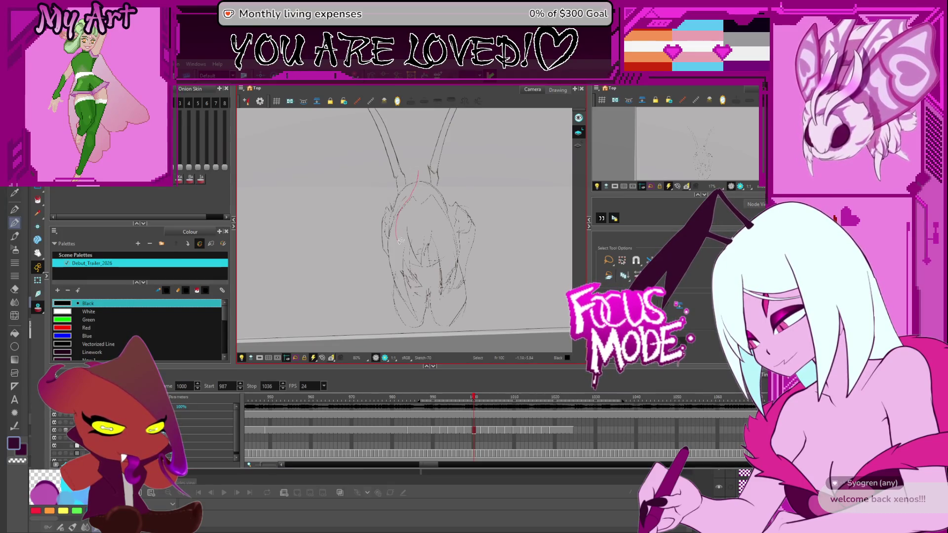
mouse_move(408, 250)
left_mouse_down()
mouse_move(415, 259)
mouse_move(424, 243)
left_mouse_up()
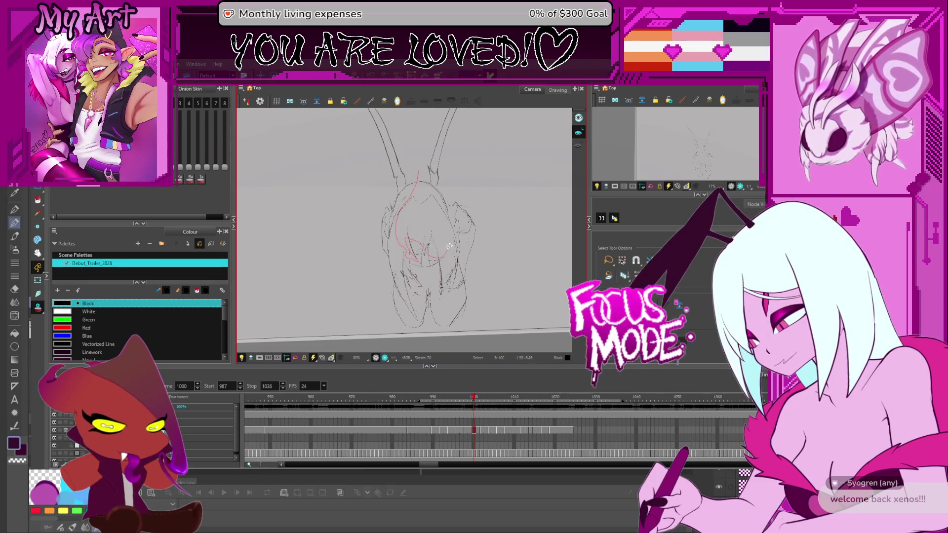
key("ctrl+a")
scroll(399, 234, "up", 2)
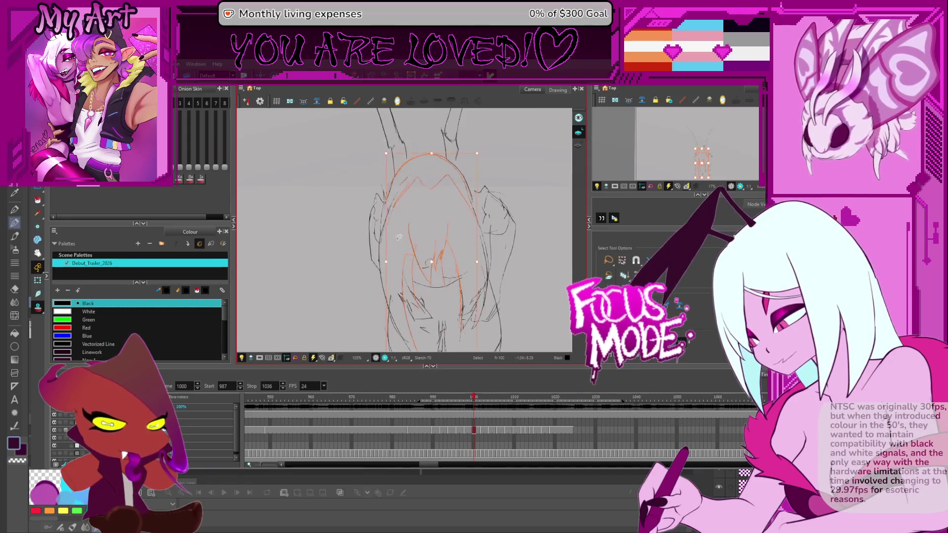
left_click_drag(386, 311, 470, 289)
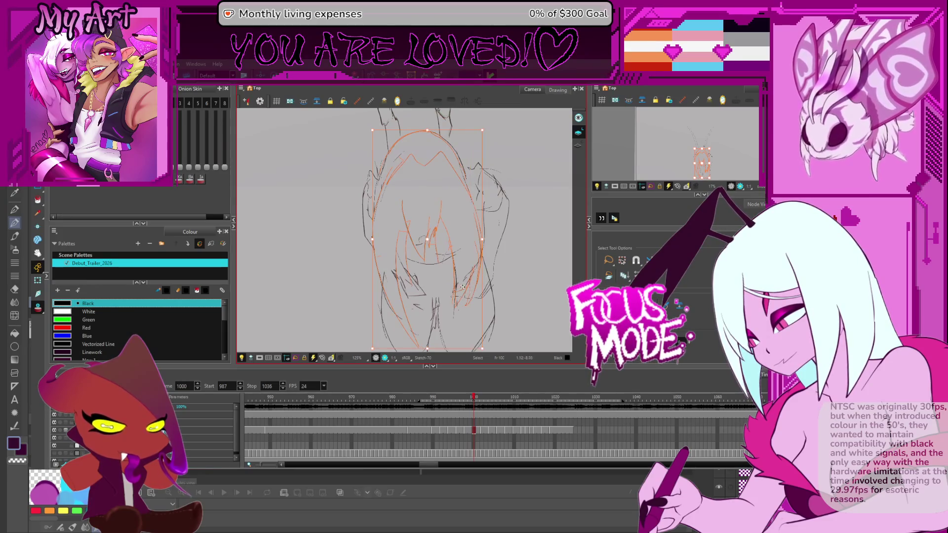
scroll(439, 257, "down", 1)
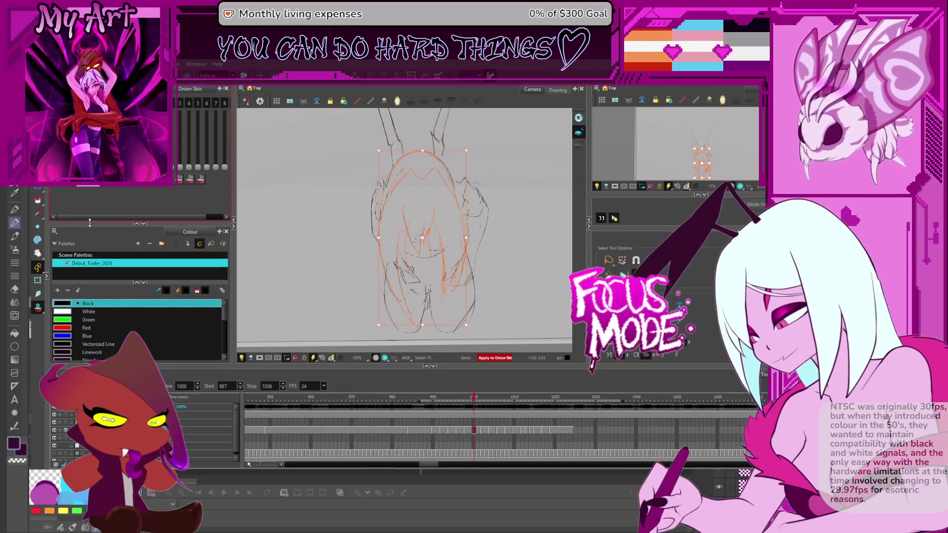
left_click(38, 307)
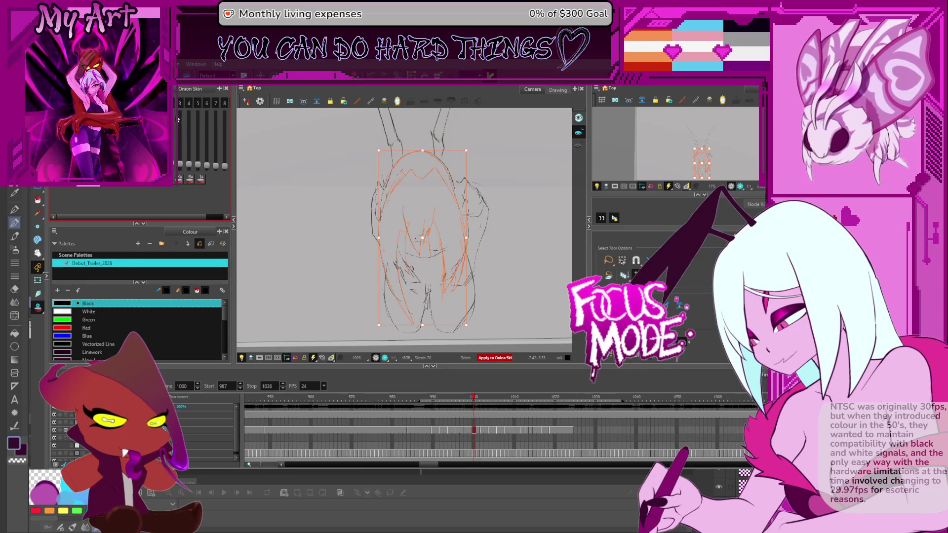
left_click_drag(225, 157, 180, 128)
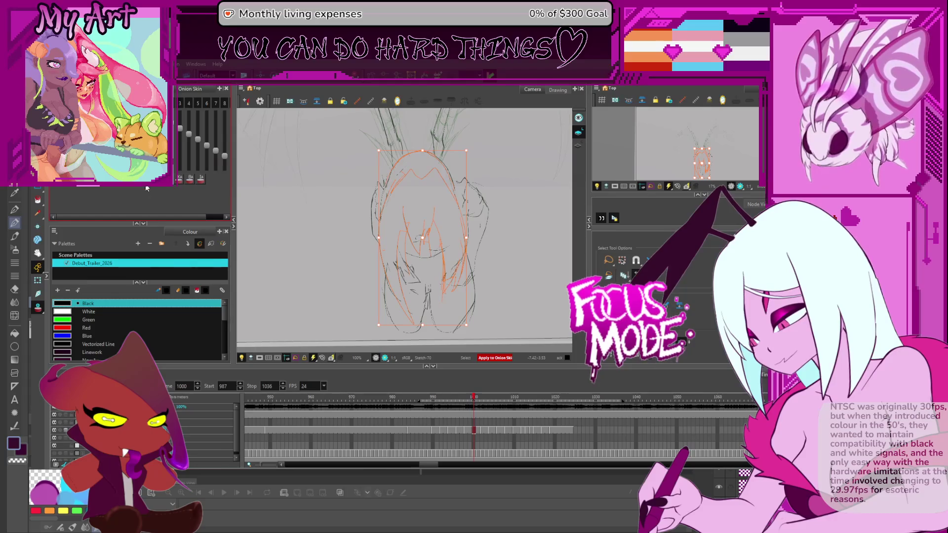
- Select the head and body strokes, widen them slightly and nudge them down
left_click(412, 196)
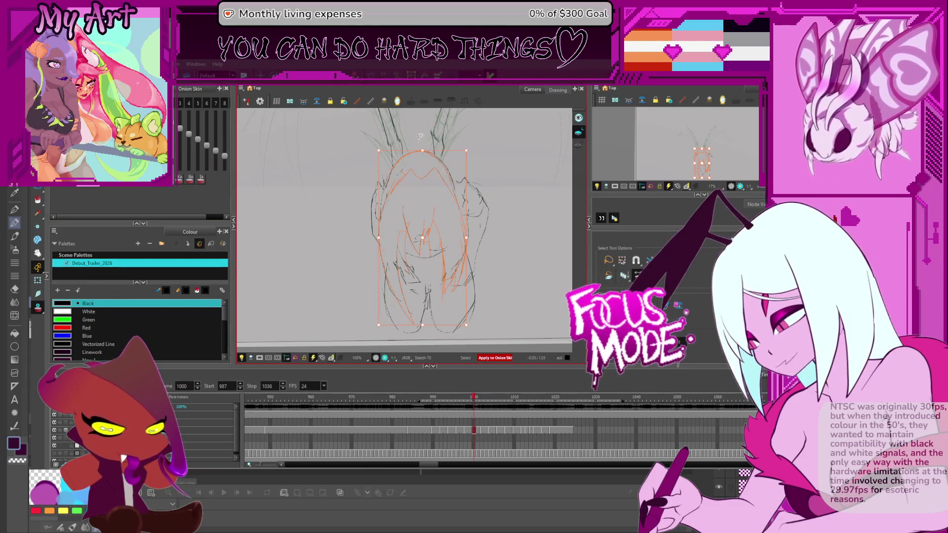
left_click(390, 180, "shift")
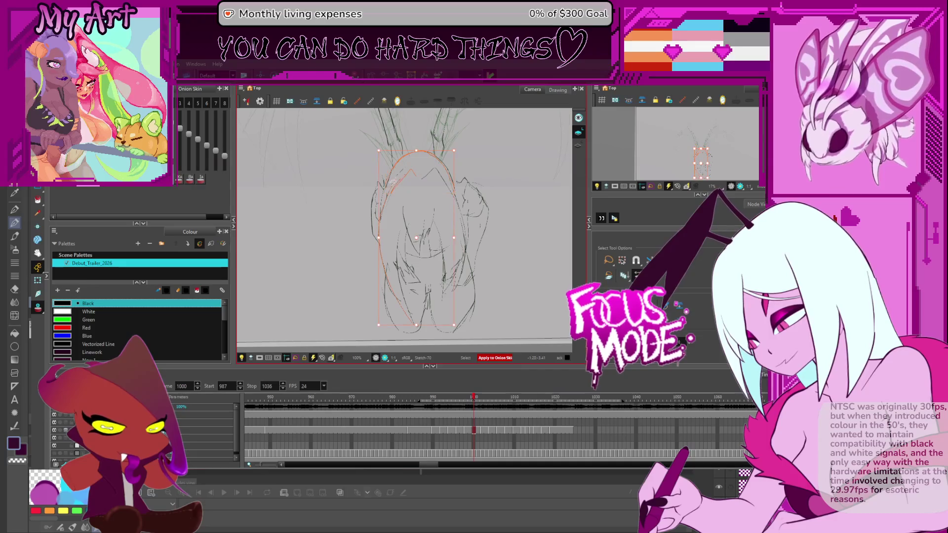
mouse_move(398, 213)
left_mouse_down()
mouse_move(405, 232)
mouse_move(429, 223)
left_mouse_up()
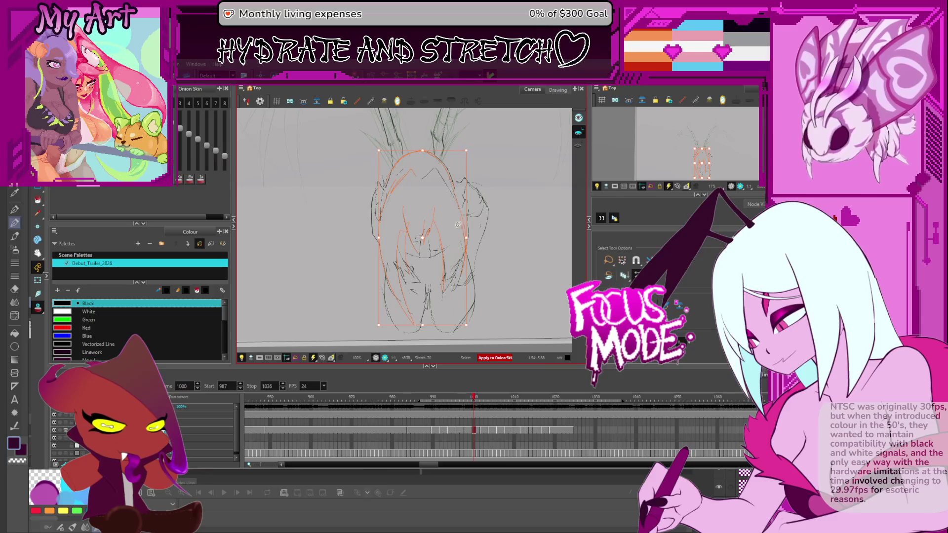
left_click(404, 231, "shift")
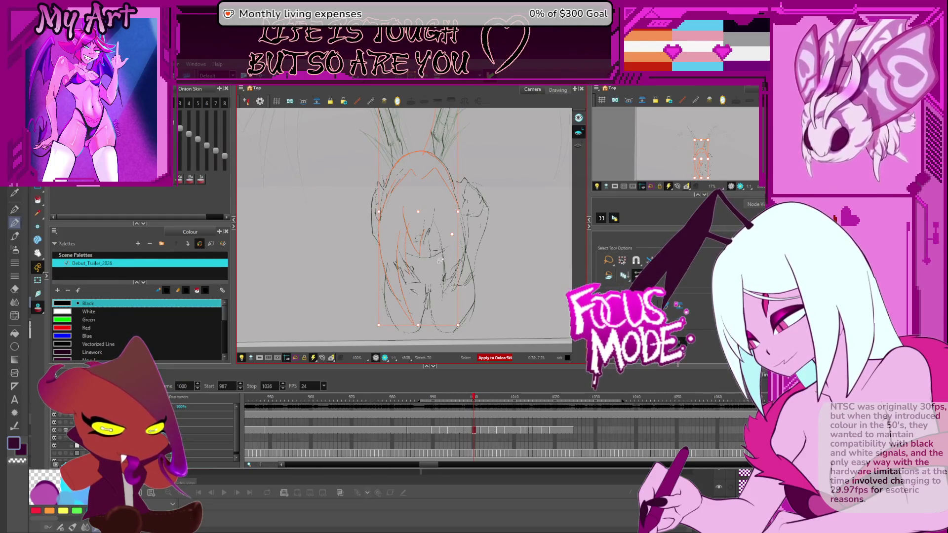
left_click_drag(458, 212, 466, 212)
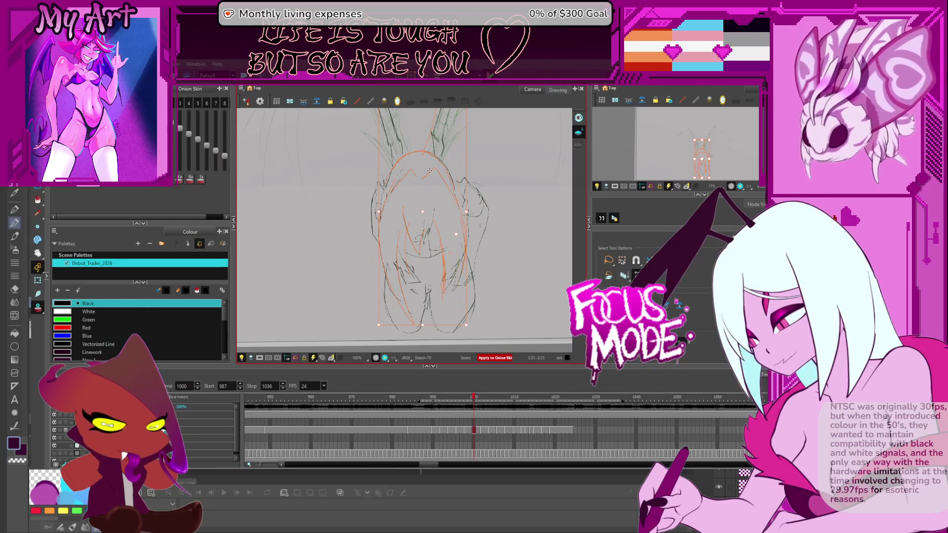
left_click_drag(422, 212, 422, 216)
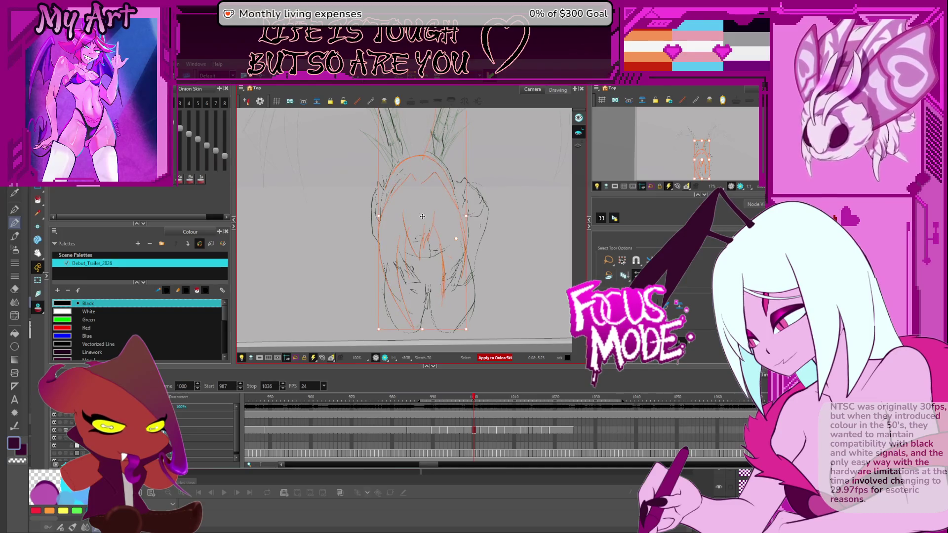
key("ctrl+z")
key("ctrl+z")
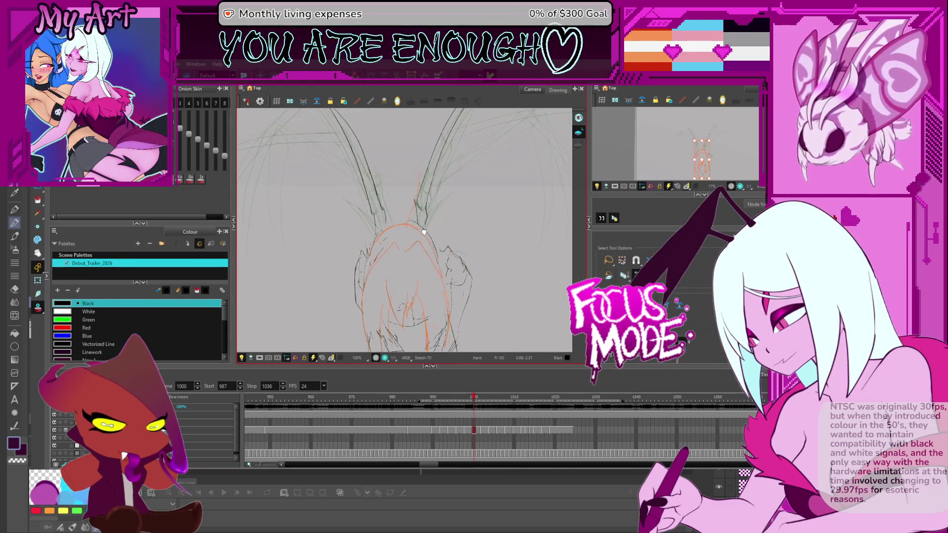
- Select the head strokes, narrow the selection to the right ear, and start reshaping it
scroll(436, 249, "down", 2)
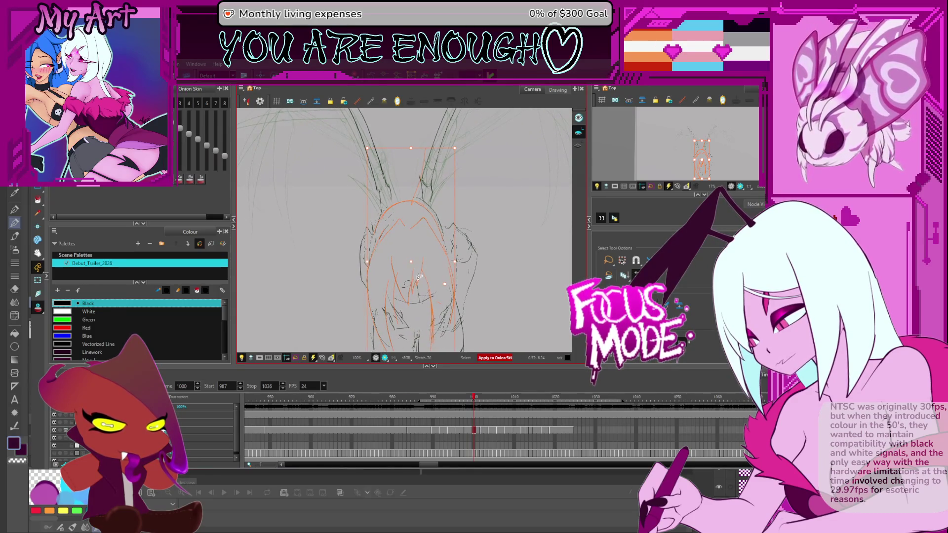
left_click(418, 265)
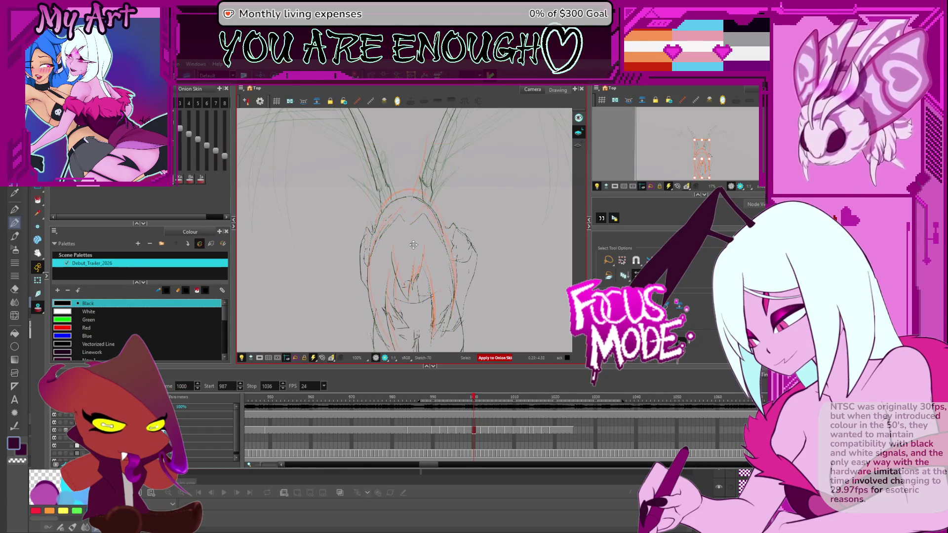
left_click(411, 262)
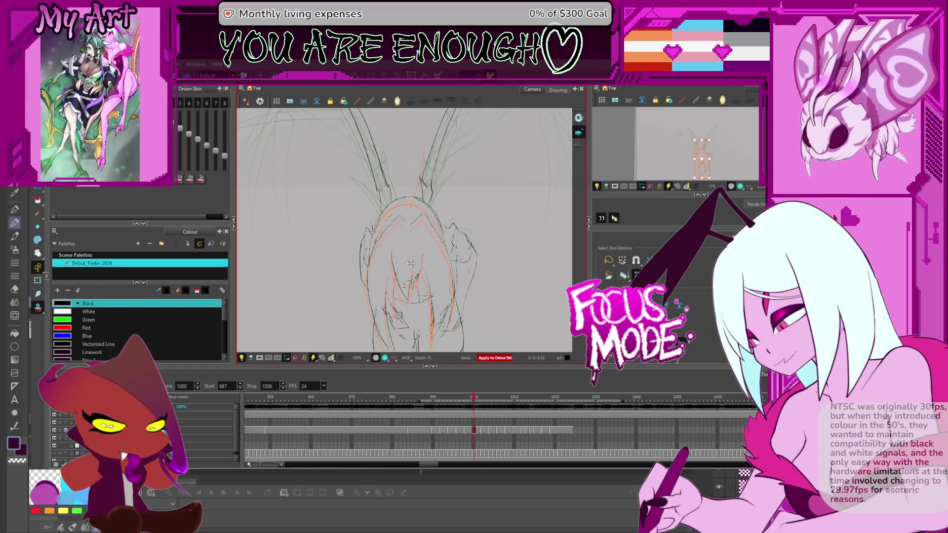
left_click(411, 264)
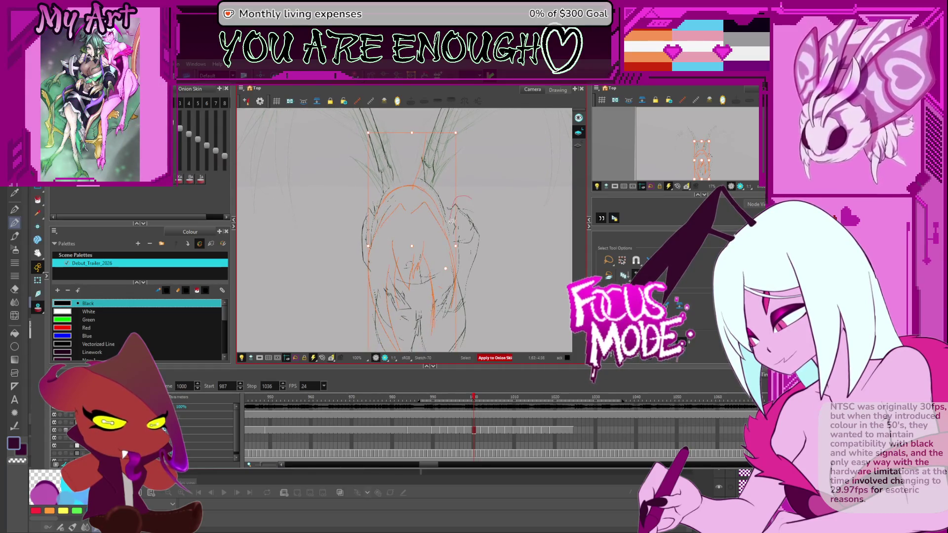
left_click(451, 219)
left_click_drag(485, 222, 477, 203)
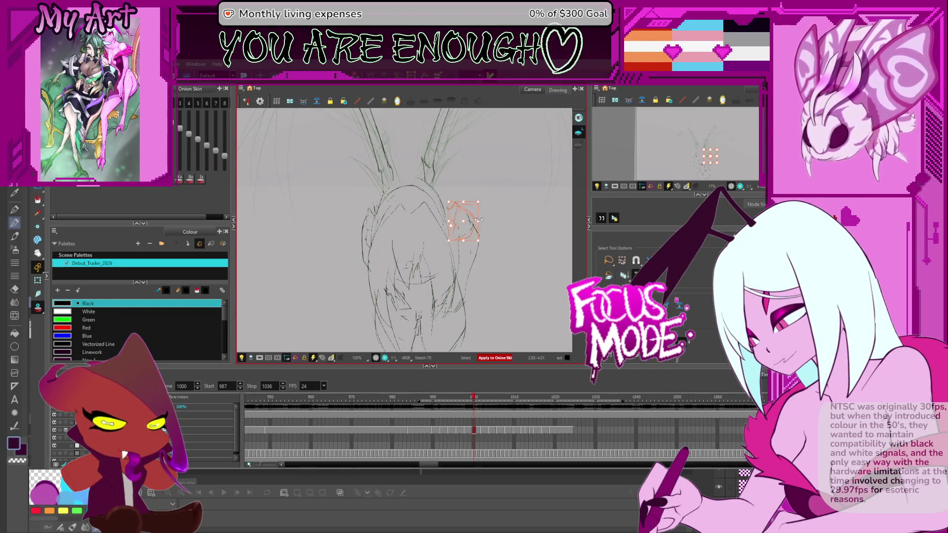
- Lasso the right cheek strokes, slant their bottom to the left and narrow them
mouse_move(485, 257)
left_mouse_down()
mouse_move(461, 255)
mouse_move(455, 296)
left_mouse_up()
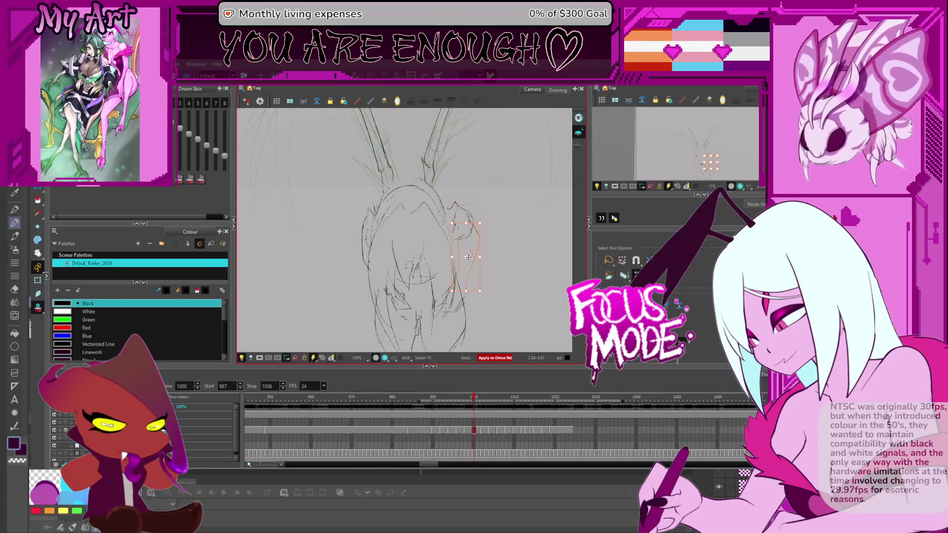
left_click(438, 304)
left_click_drag(442, 300, 458, 252)
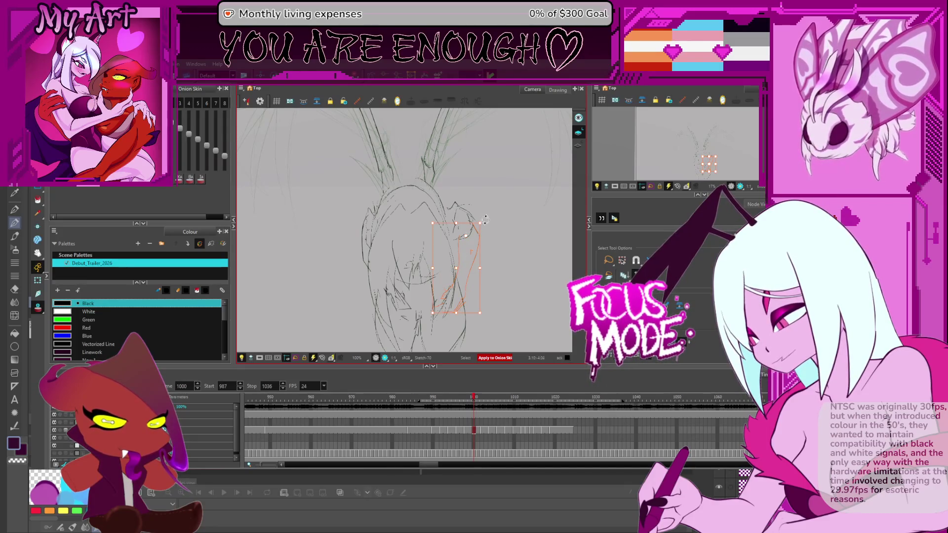
left_click_drag(474, 222, 477, 234)
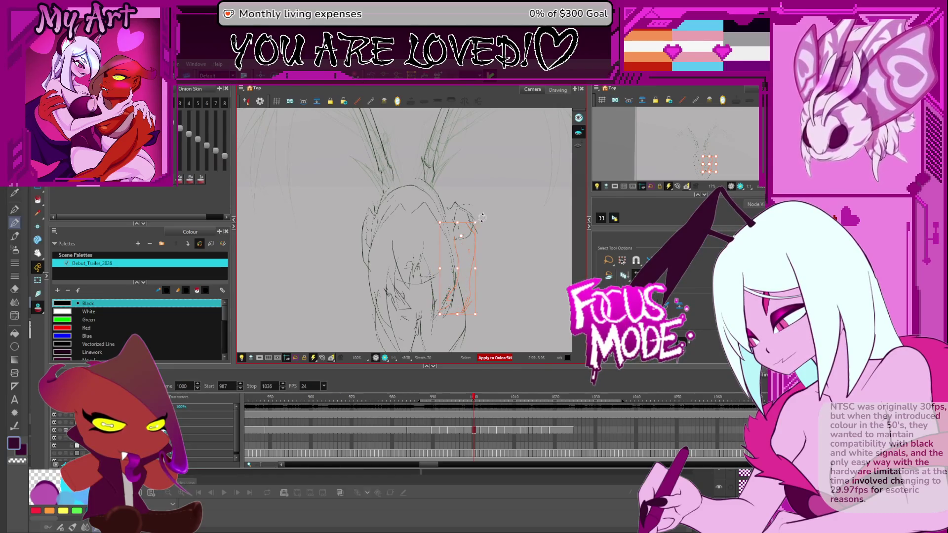
left_click_drag(485, 223, 491, 218)
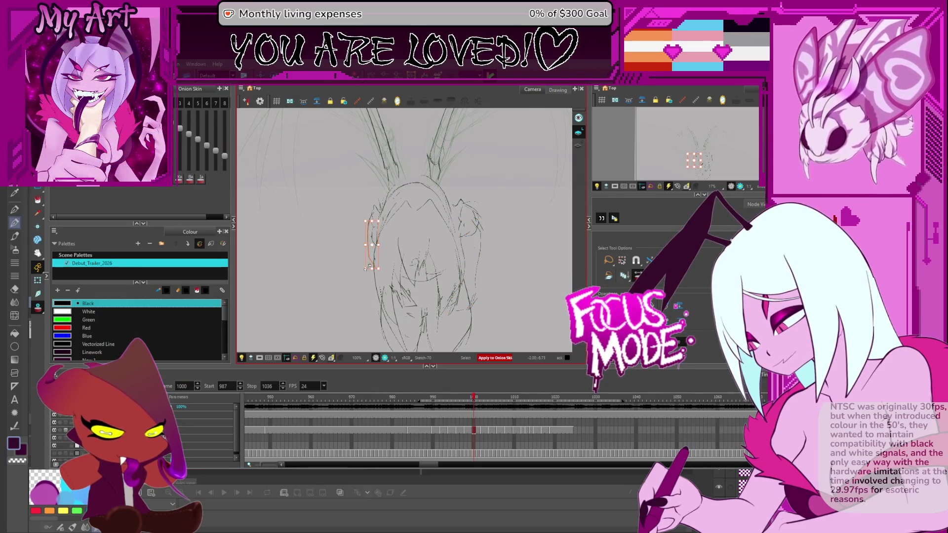
- Reposition the stroke on the left side of the head, undoing its last move
left_click_drag(364, 222, 376, 192)
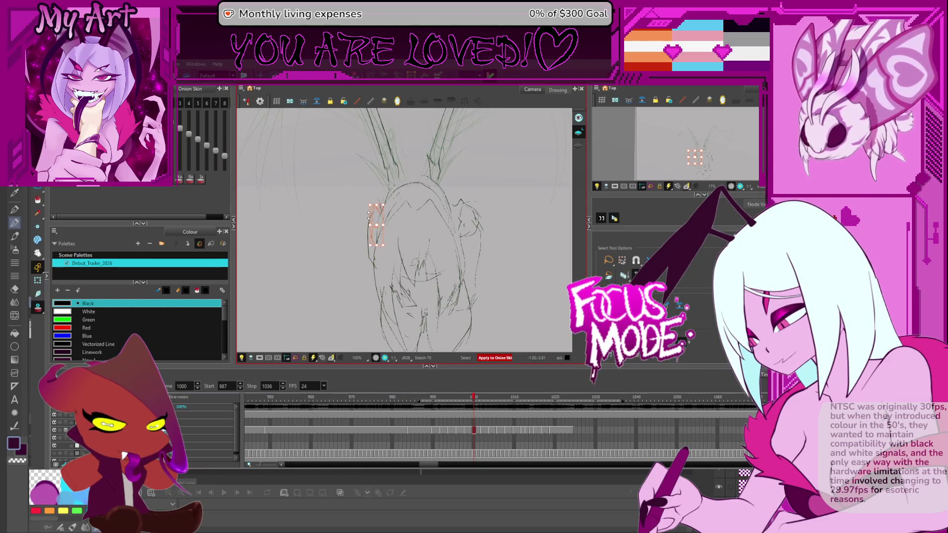
left_click_drag(371, 256, 365, 250)
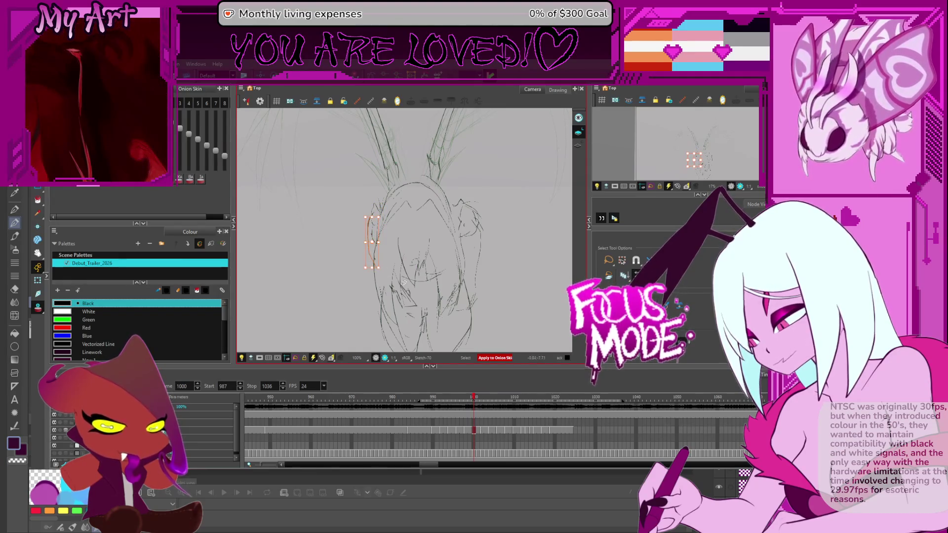
key("ctrl+z")
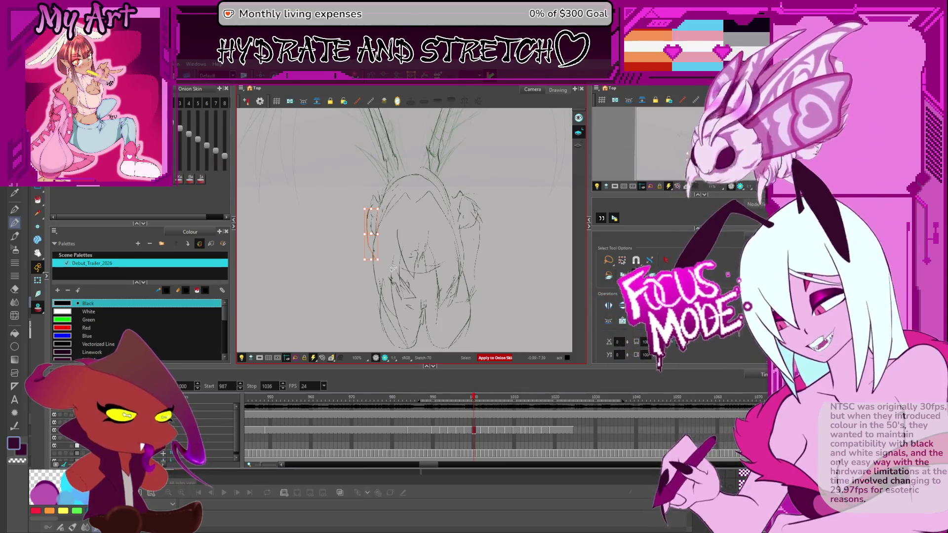
- Zoom to about 160% and step through frames 1014–1017 to compare the drawings
key("2")
scroll(413, 303, "down", 2)
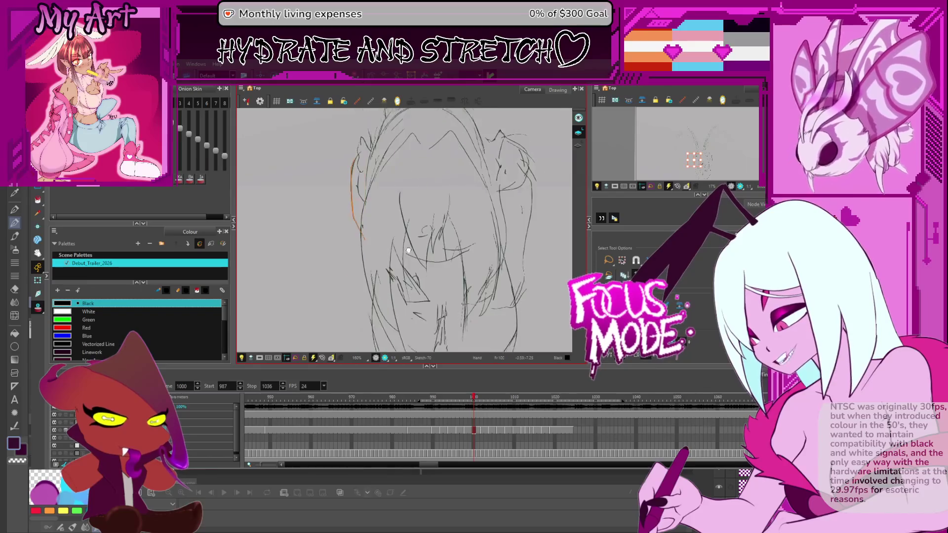
left_click(424, 315)
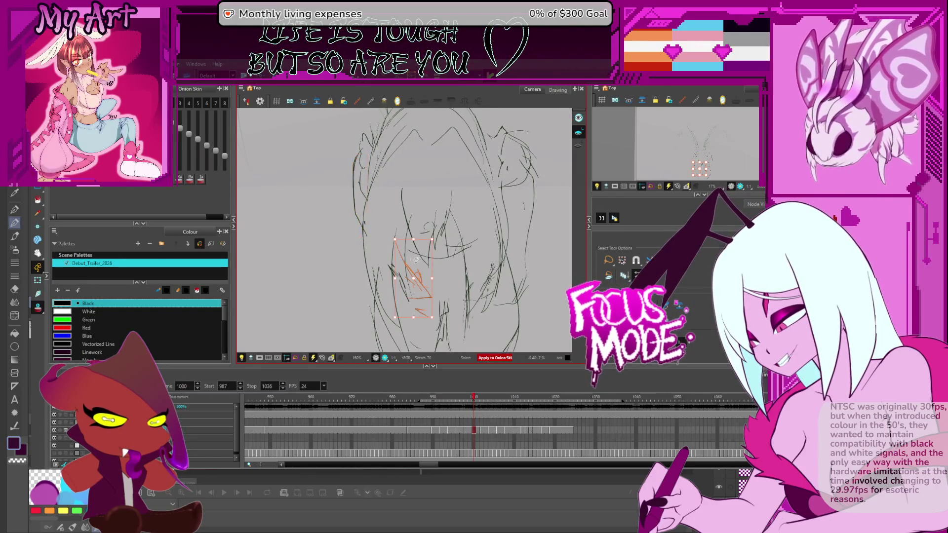
key("period")
key("period")
key("period")
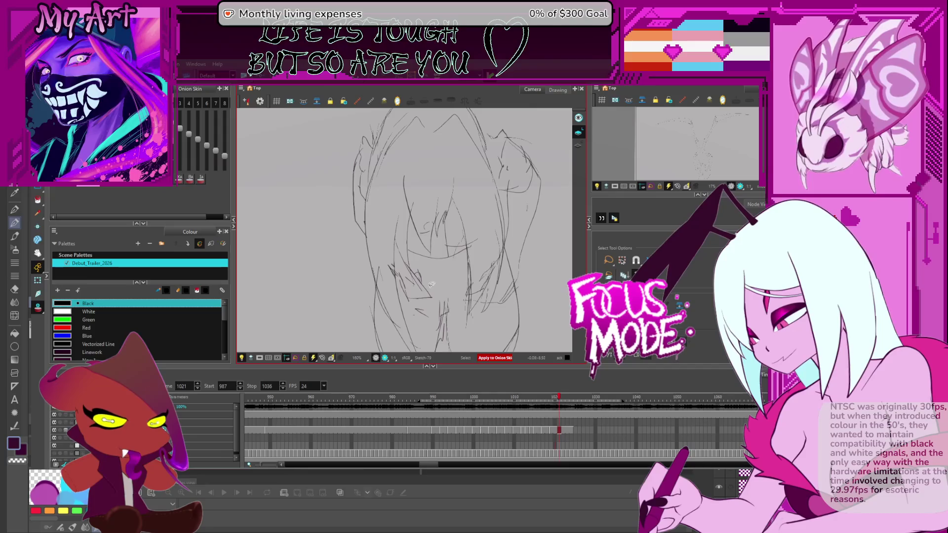
key("comma")
key("comma")
key("comma")
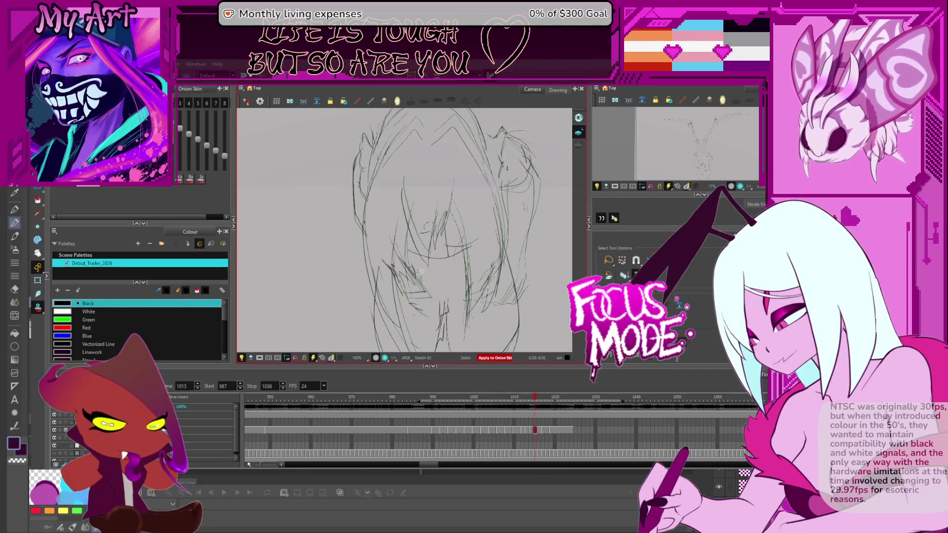
key("comma")
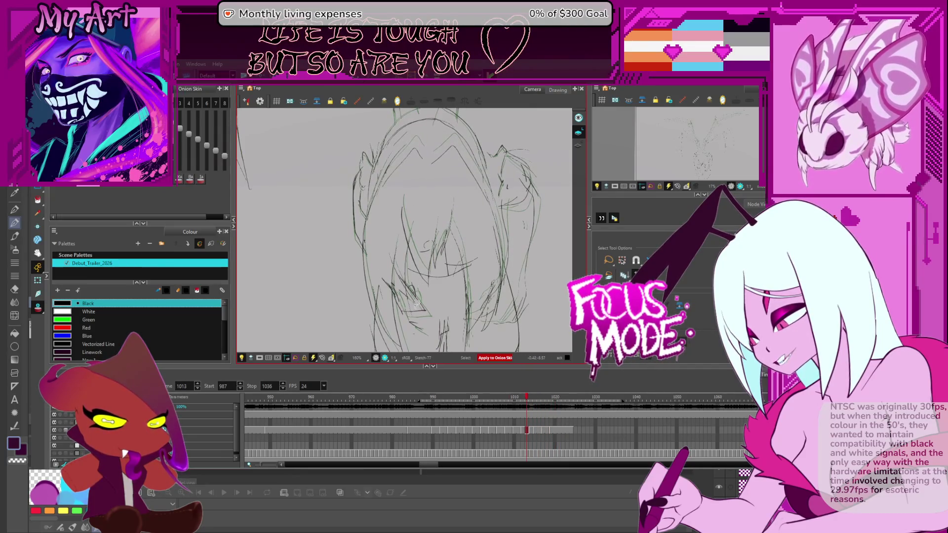
key("period")
key("period")
key("period")
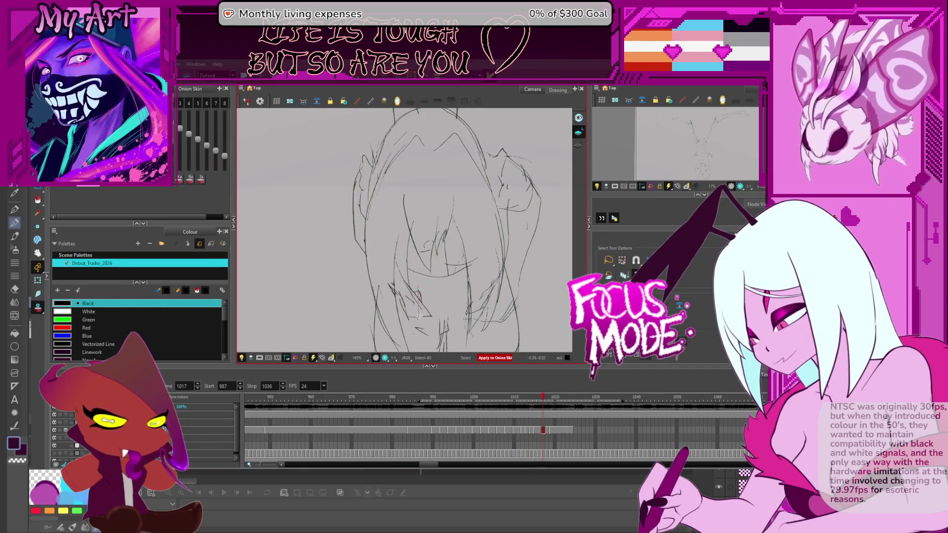
- Select and delete the stray right-side strokes on frame 1017
left_click_drag(418, 316, 415, 294)
mouse_move(375, 148)
left_mouse_down()
mouse_move(348, 207)
mouse_move(355, 254)
mouse_move(367, 179)
left_mouse_up()
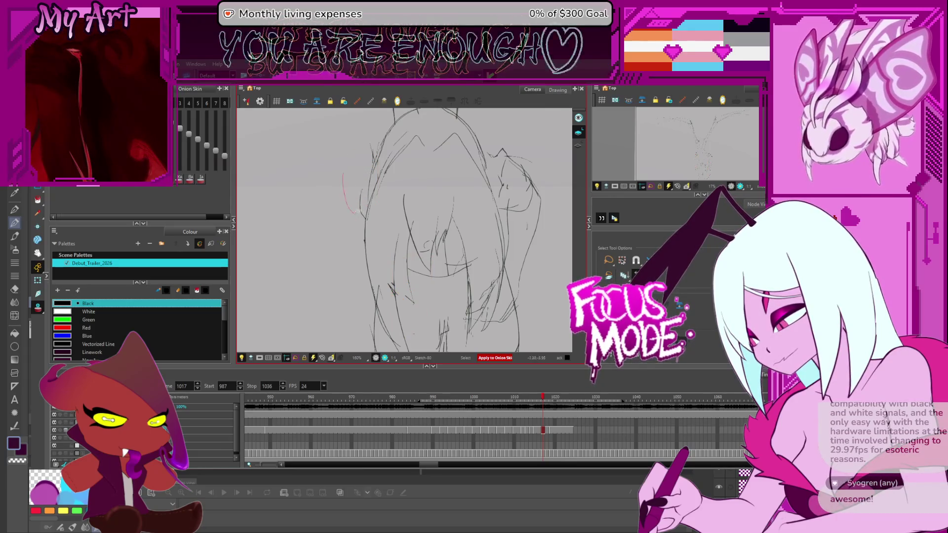
left_click_drag(498, 151, 541, 236)
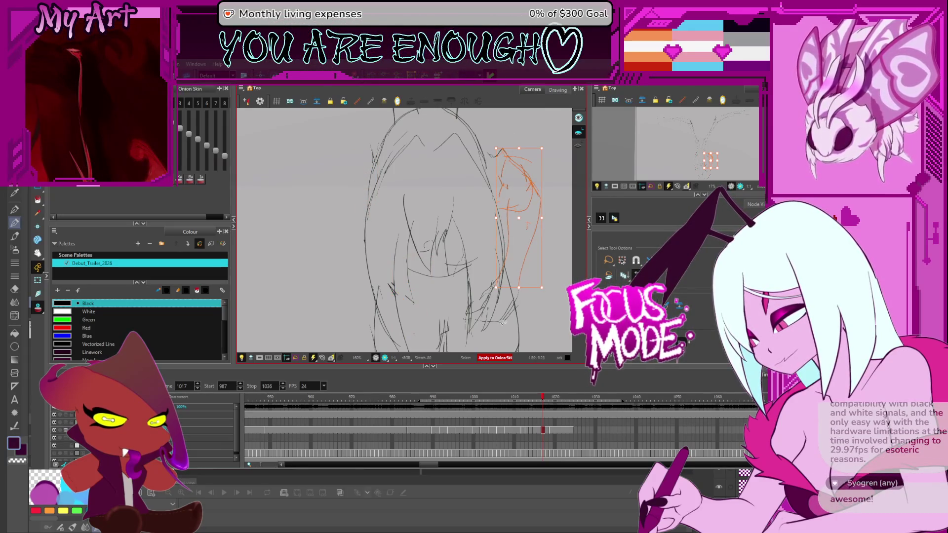
key("Delete")
- On frame 1016, zoom to 125% and select the left and top hair strokes
key("comma")
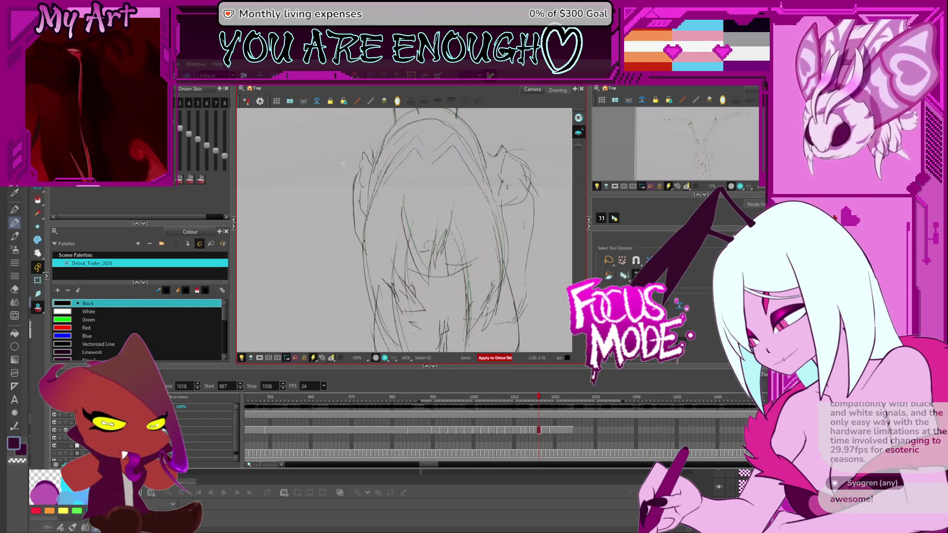
mouse_move(347, 148)
left_mouse_down()
mouse_move(421, 322)
mouse_move(417, 289)
left_mouse_up()
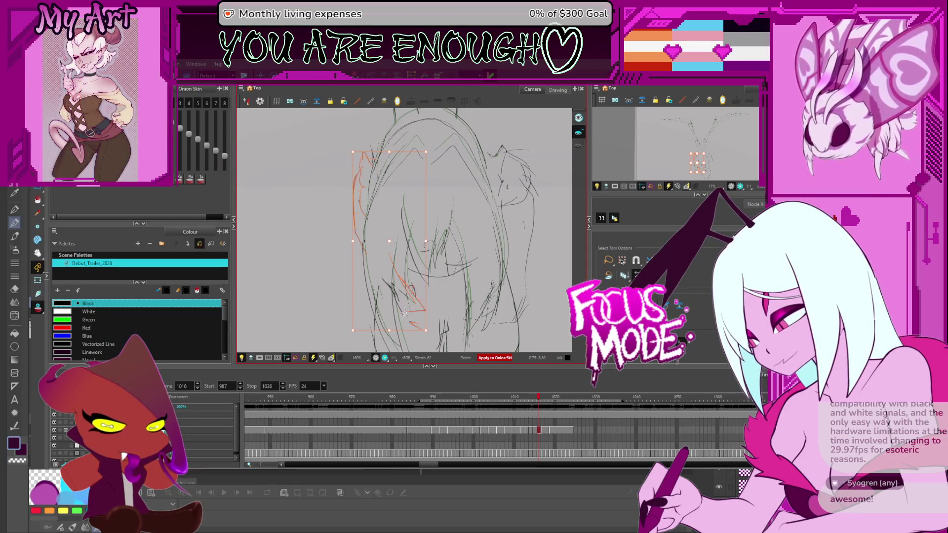
key("2")
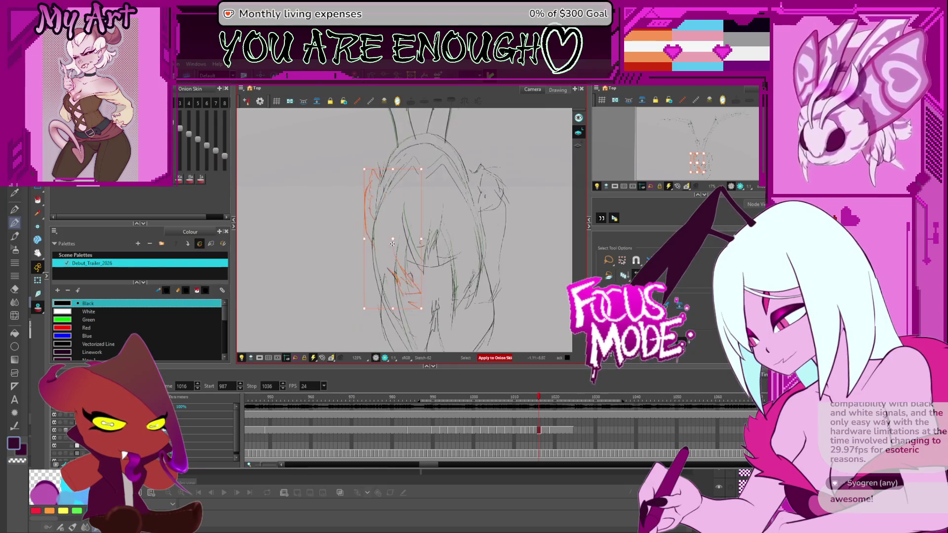
left_click_drag(427, 144, 390, 169)
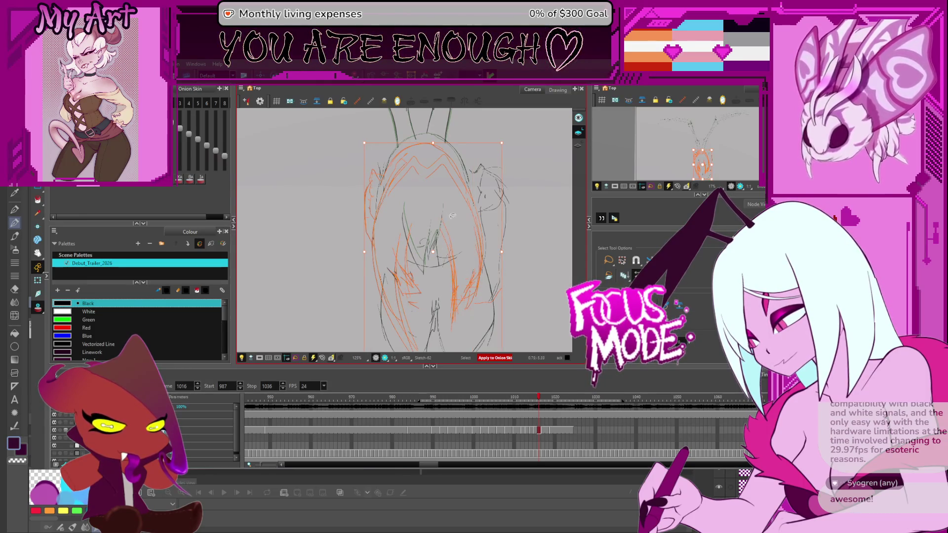
key("2")
left_click_drag(484, 182, 494, 185)
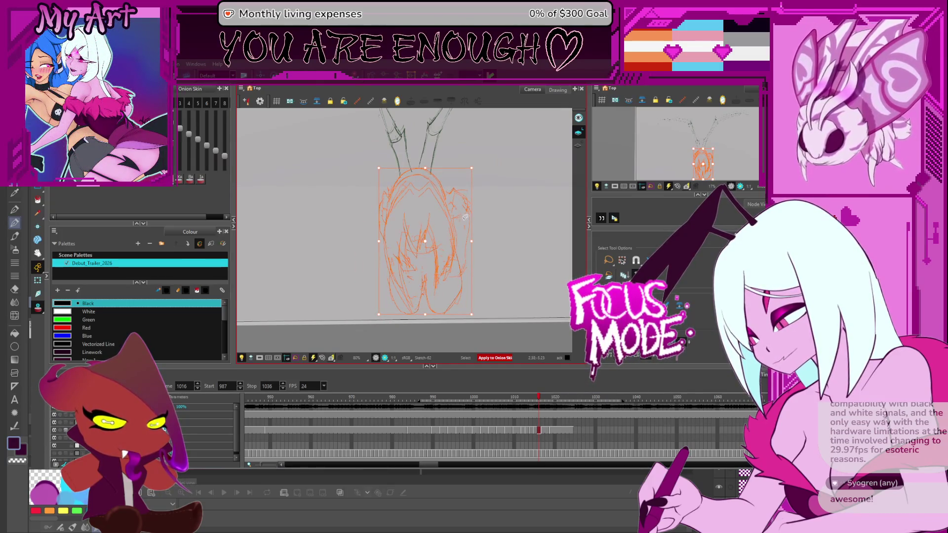
key("period")
mouse_move(445, 186)
left_mouse_down()
mouse_move(359, 296)
mouse_move(467, 195)
left_mouse_up()
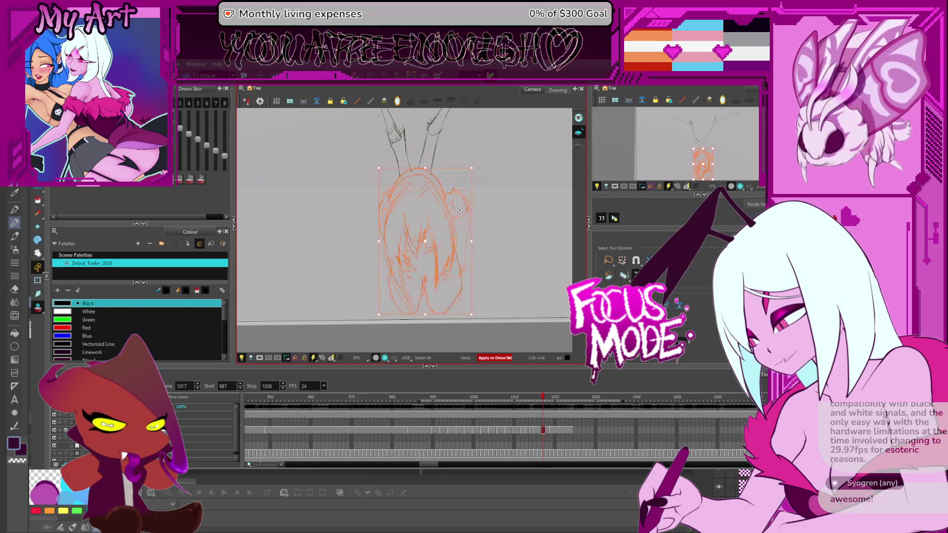
key("period")
key("comma")
key("comma")
key("comma")
key("comma")
key("comma")
key("comma")
key("period")
key("period")
key("period")
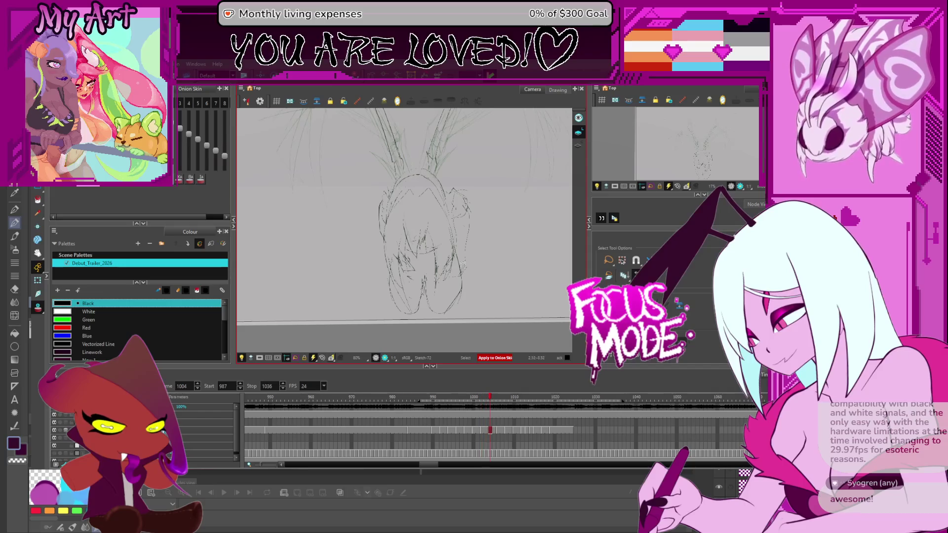
key("period")
key("period")
key("period")
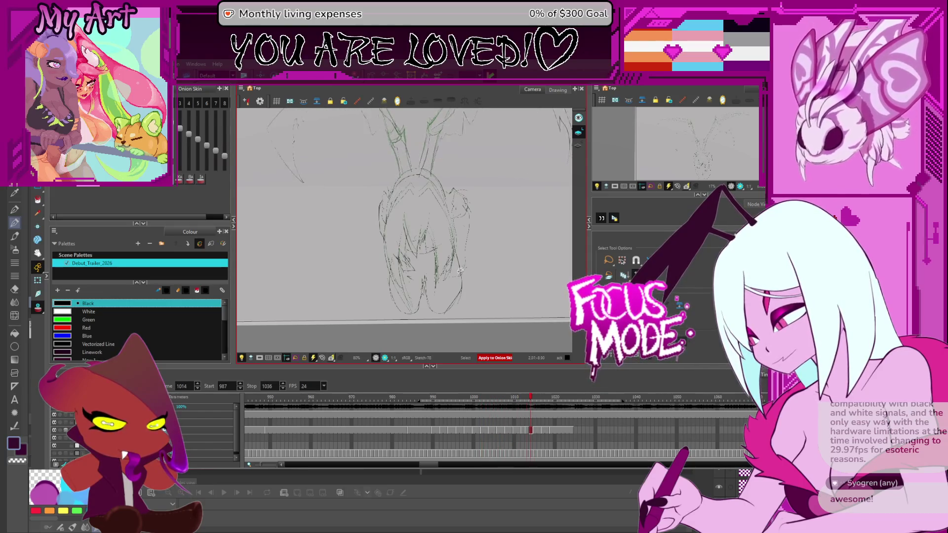
key("comma")
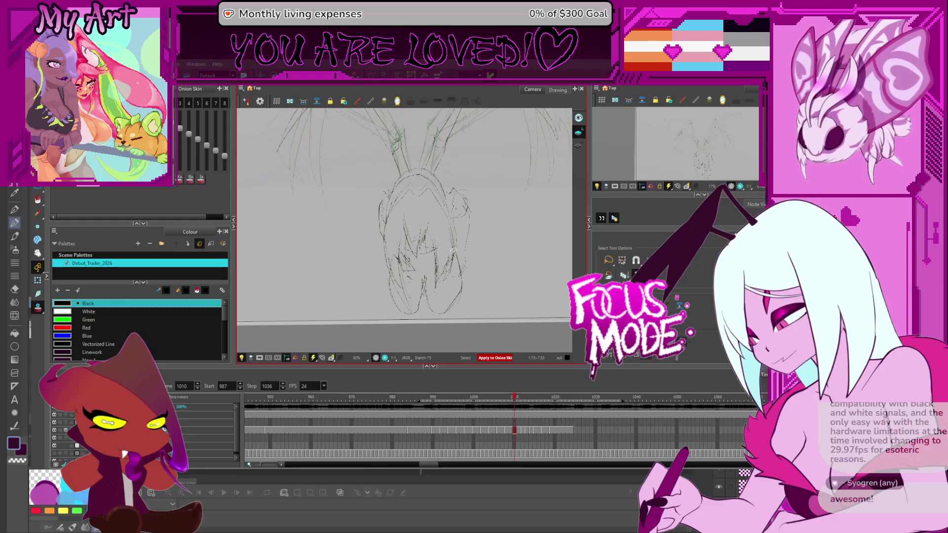
scroll(439, 229, "up", 3)
key("period")
key("period")
key("period")
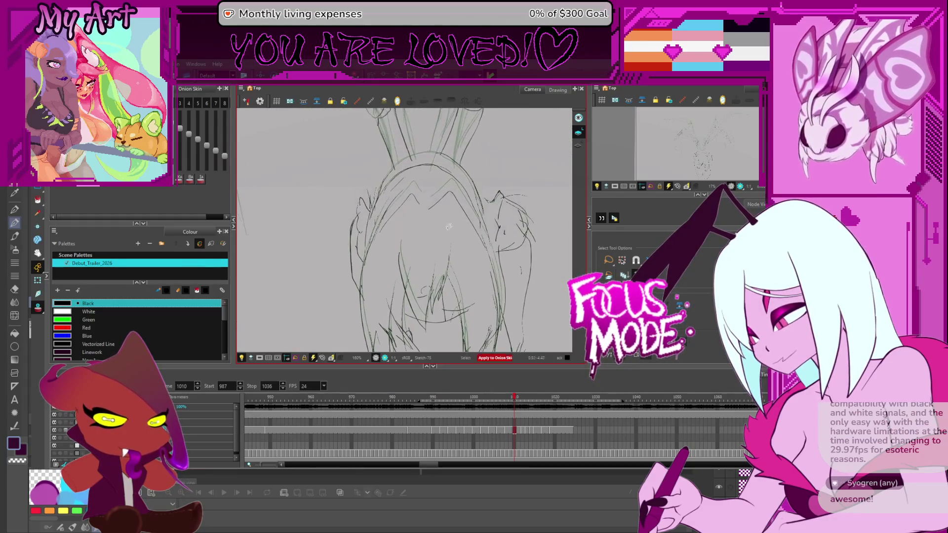
key("comma")
key("comma")
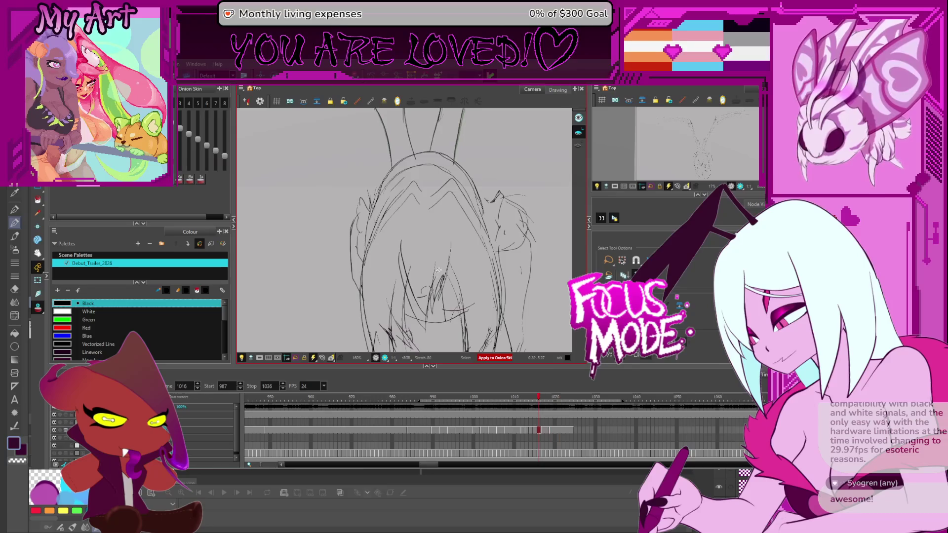
key("period")
key("period")
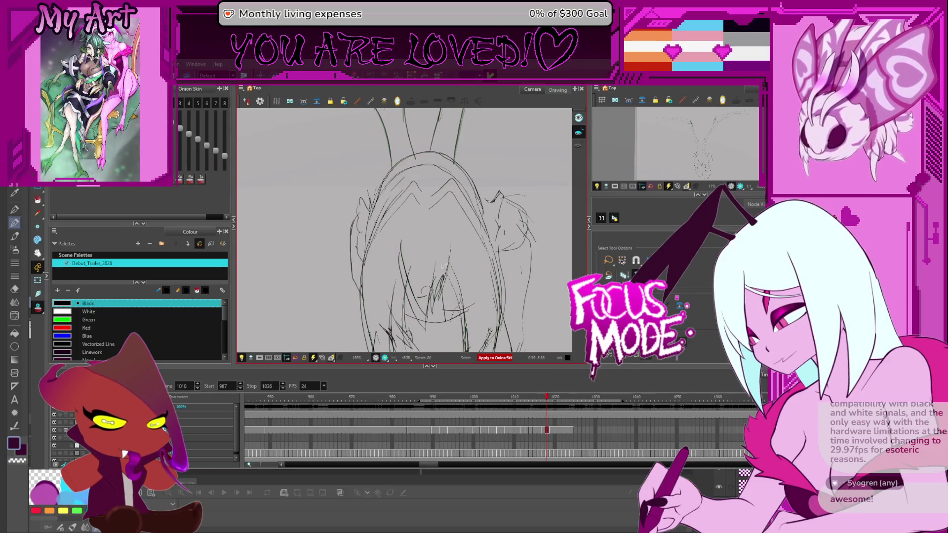
scroll(444, 268, "down", 3)
key("ctrl+a")
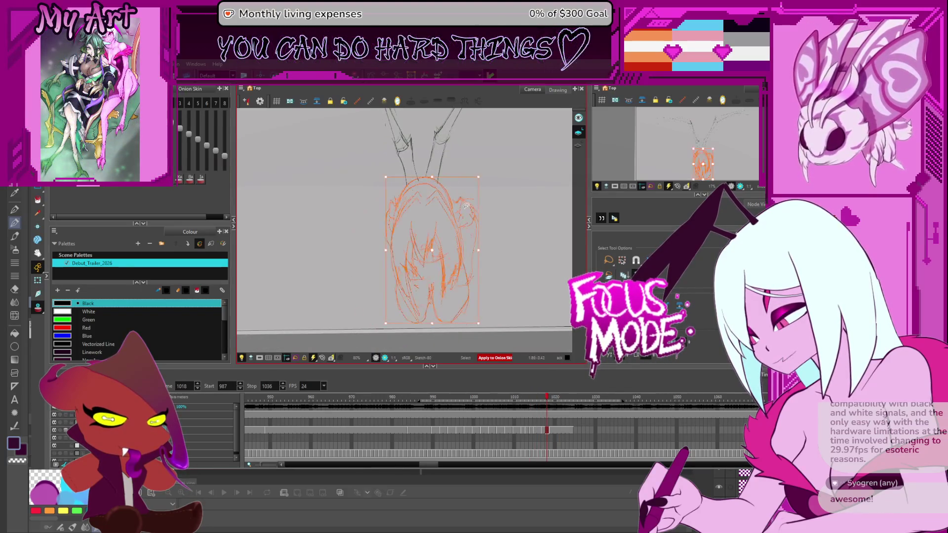
key("Delete")
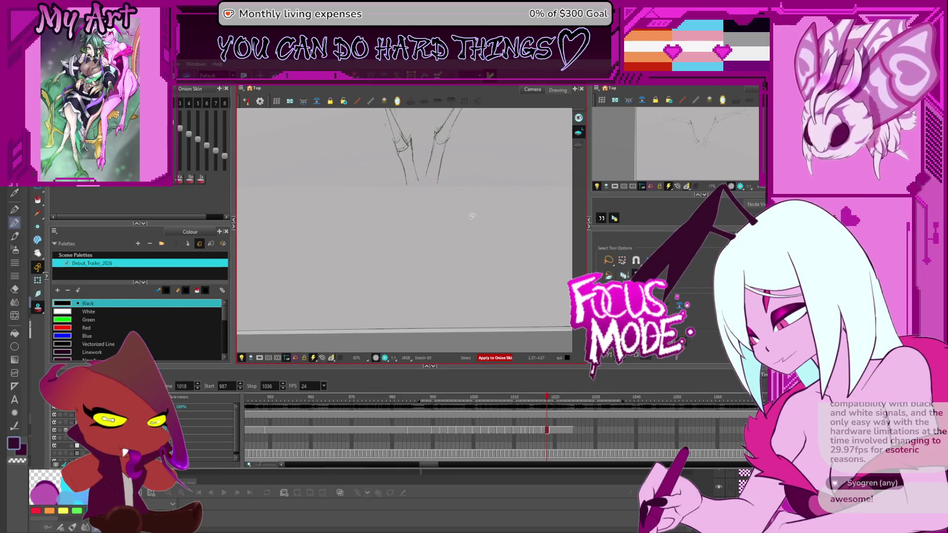
key("ctrl+z")
key("comma")
key("comma")
key("comma")
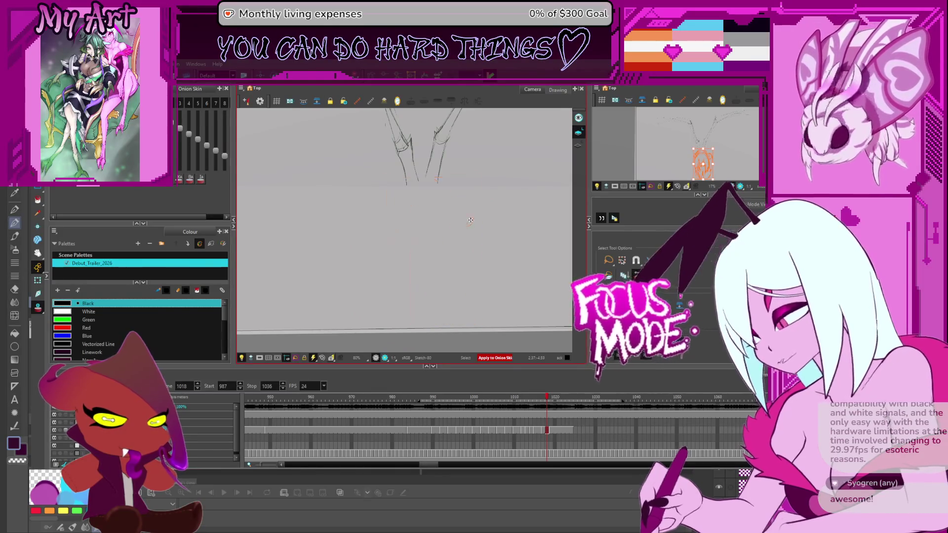
key("period")
key("period")
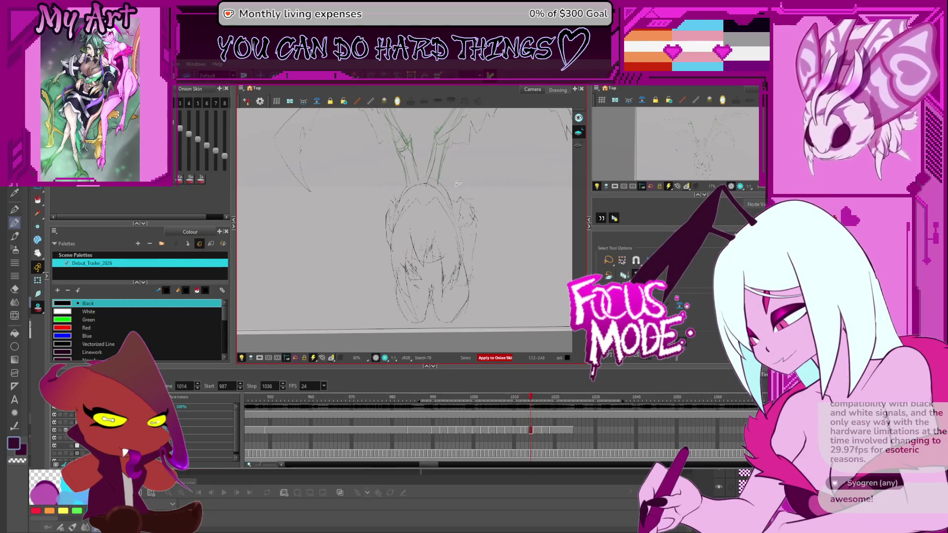
key("ctrl+a")
key("period")
key("period")
key("period")
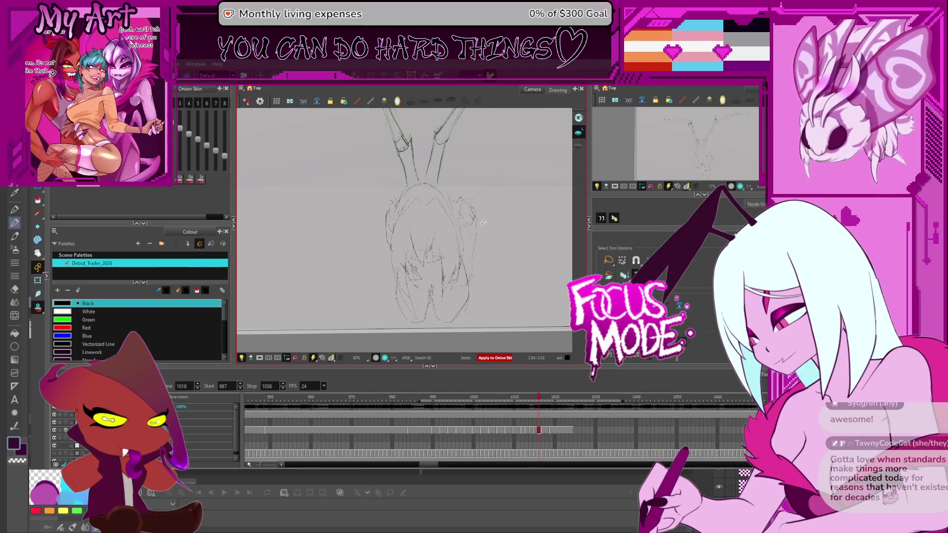
key("comma")
key("comma")
key("comma")
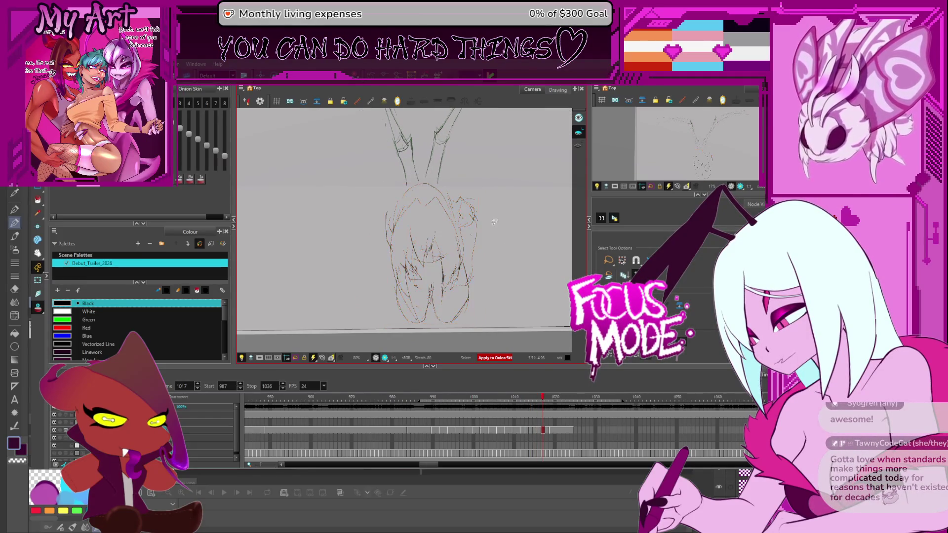
key("period")
key("period")
key("period")
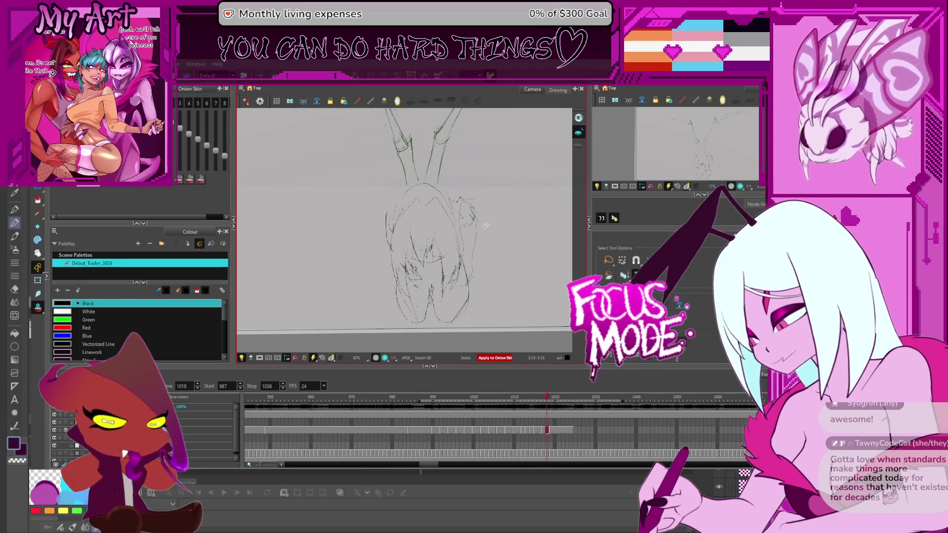
key("comma")
key("comma")
key("comma")
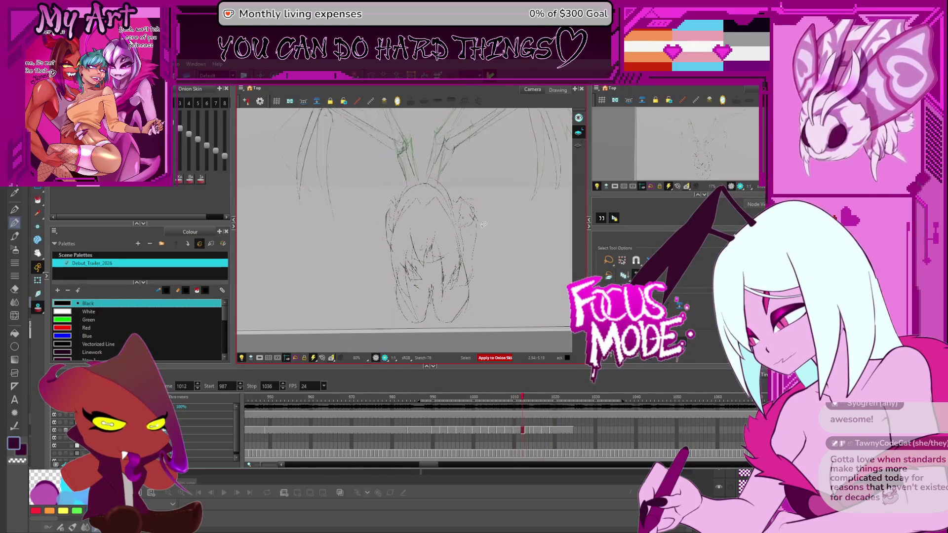
key("2")
- Sketch rough strokes over the head on frame 1015 and stretch them wider to the right
mouse_move(440, 215)
left_mouse_down()
mouse_move(425, 173)
mouse_move(404, 227)
left_mouse_up()
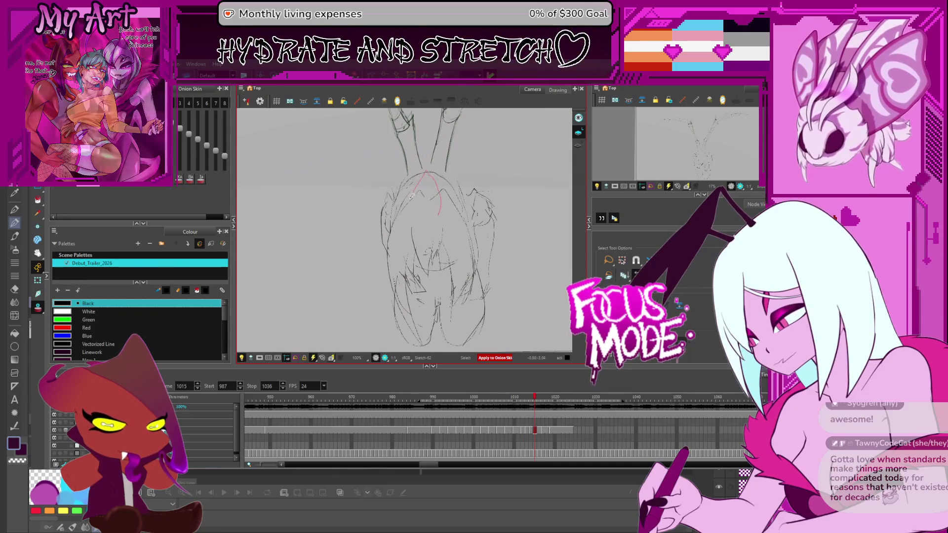
key("ctrl+a")
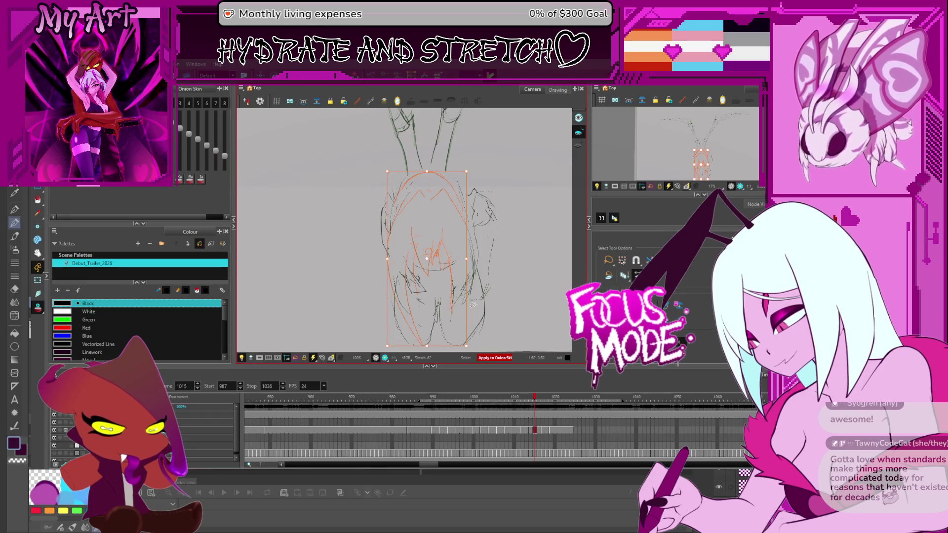
left_click_drag(466, 297, 491, 297)
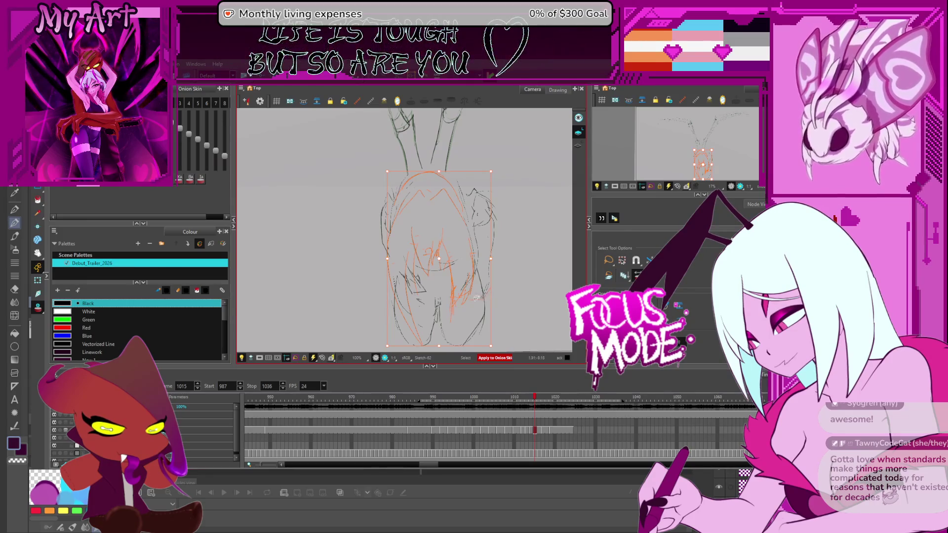
- Select and delete the stray lines on the head's left side
left_click(442, 271)
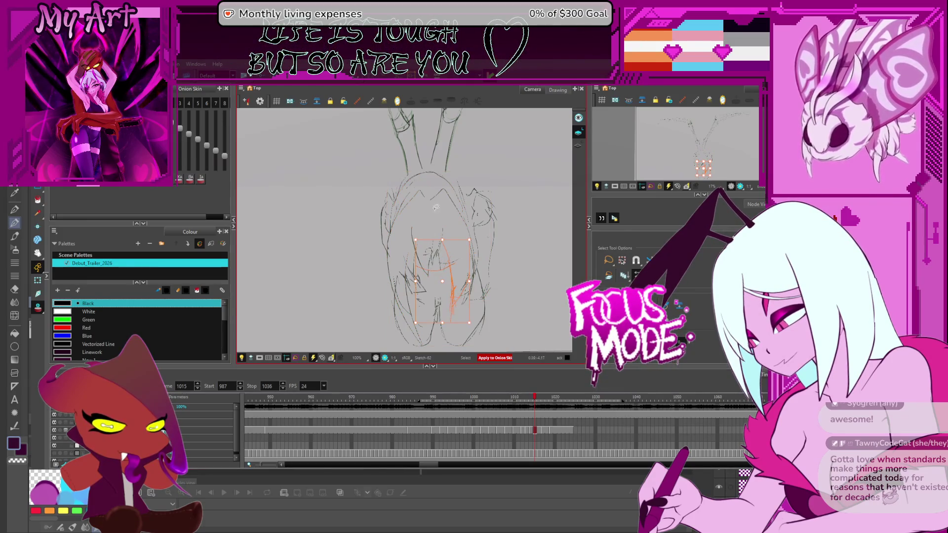
left_click(412, 247)
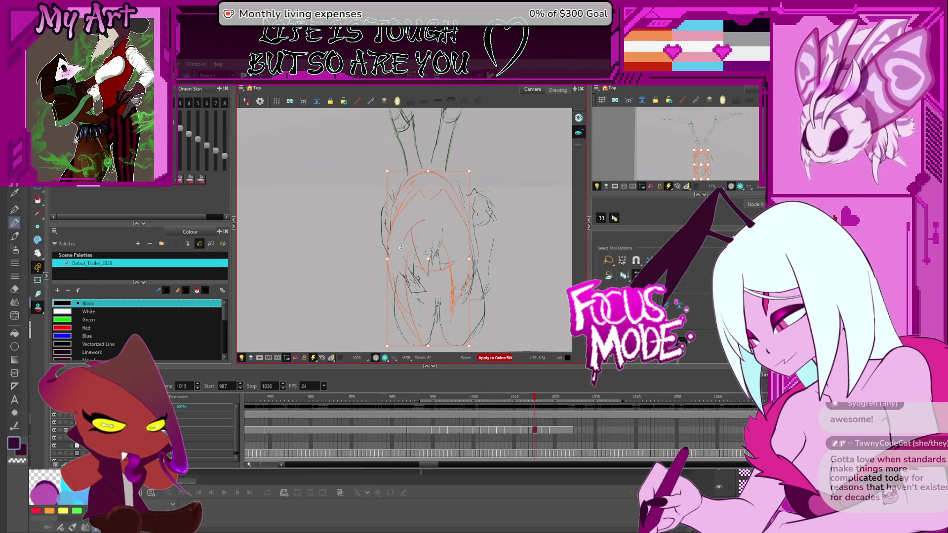
key("Delete")
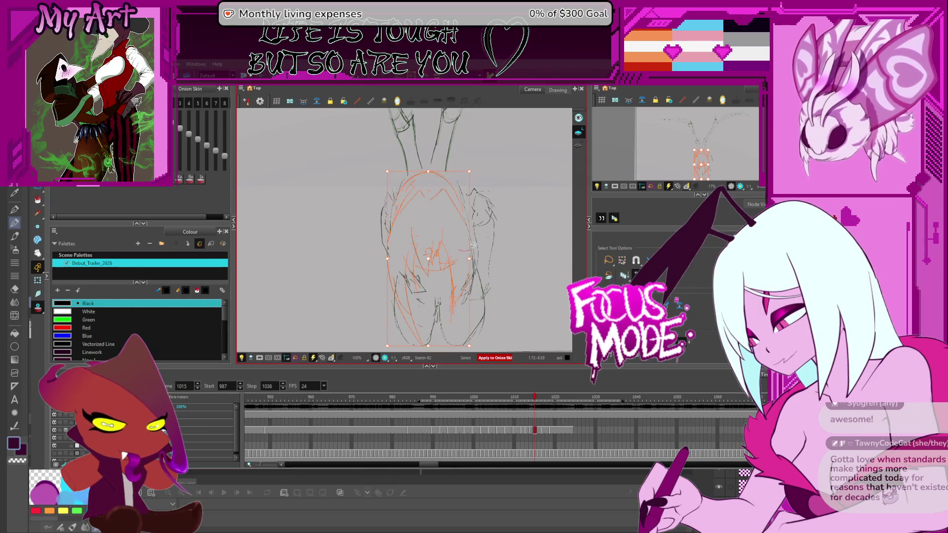
- Reselect the body's centre strokes, return to the Pencil tool, and advance to frame 1016
left_click(432, 258)
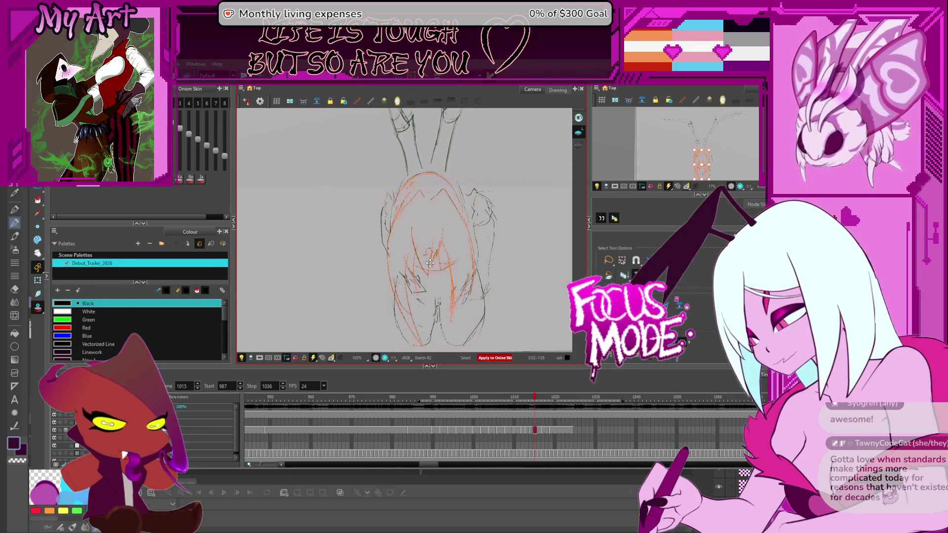
left_click(431, 266)
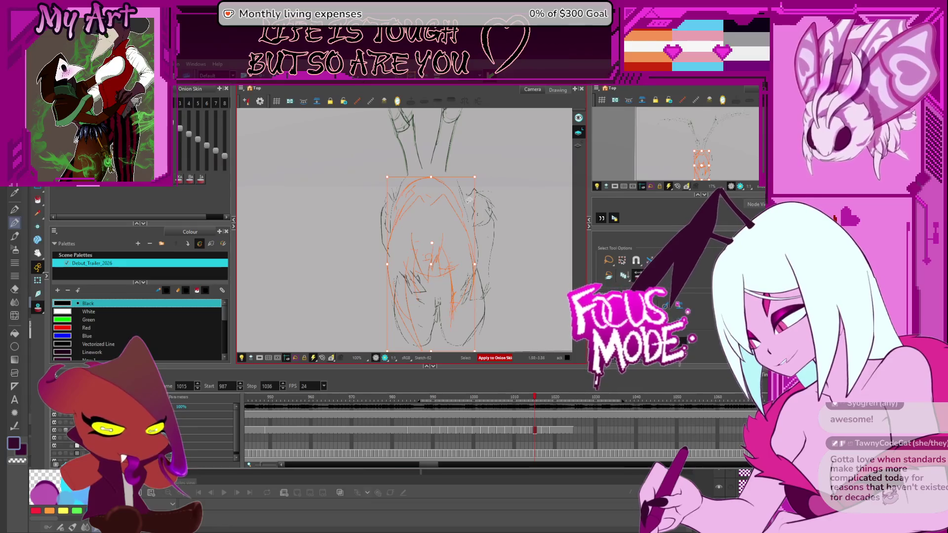
key("alt+/")
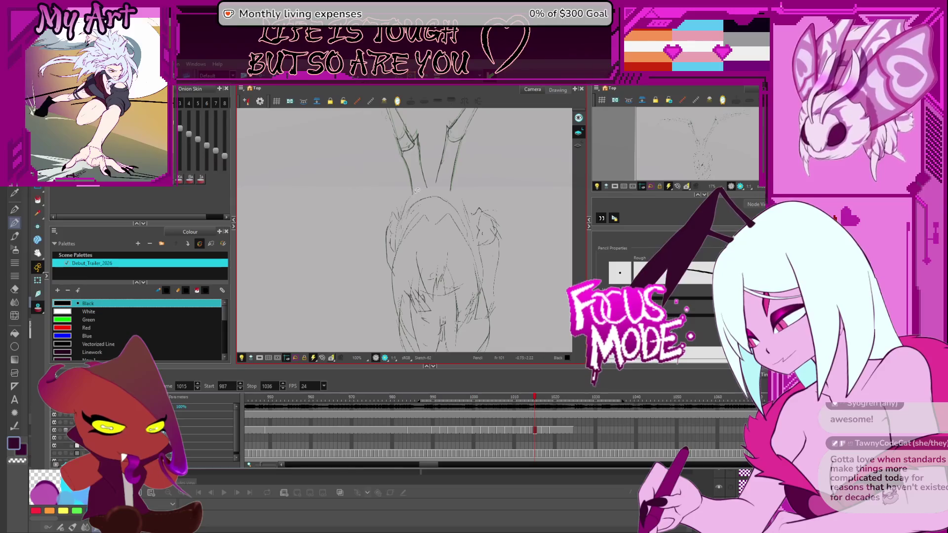
key("period")
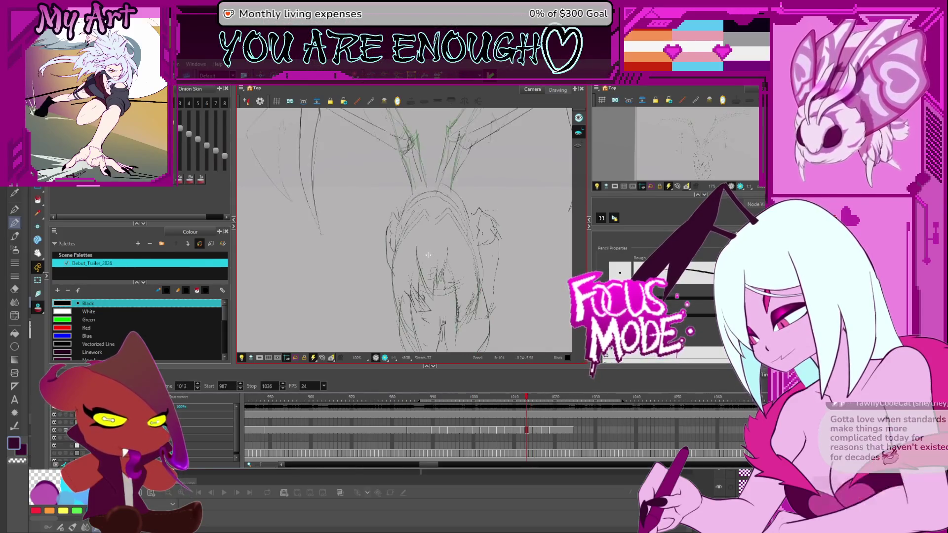
scroll(466, 228, "down", 5)
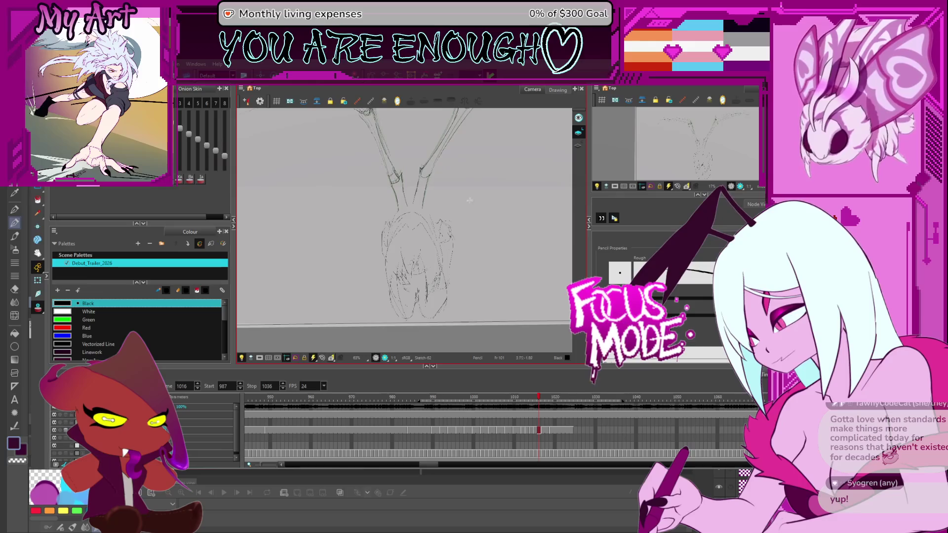
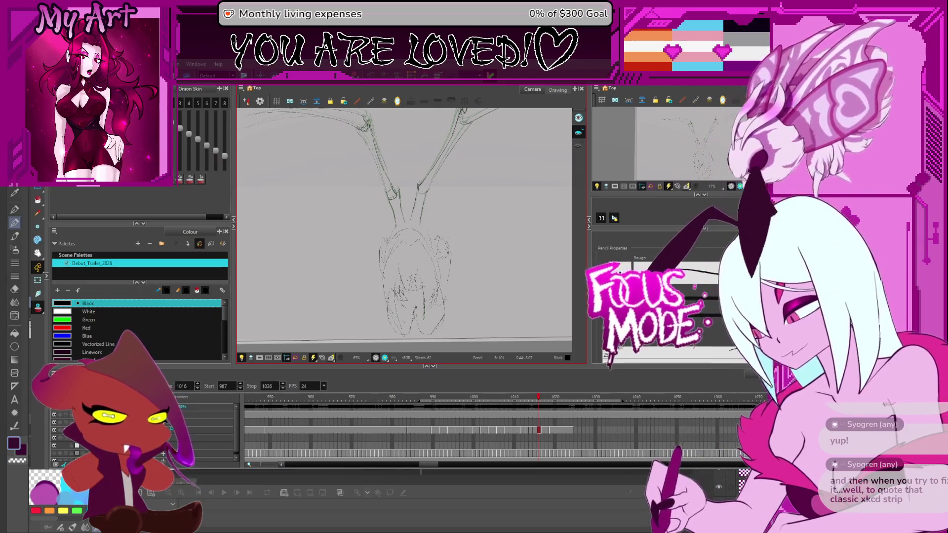
- Step back and forth through the rough wing-flap sketch frames
key("period")
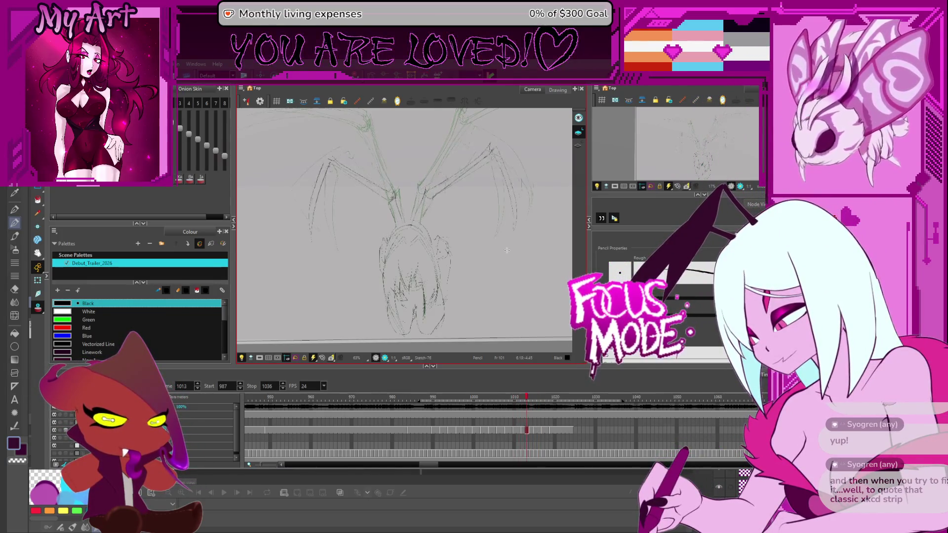
key("comma")
key("comma")
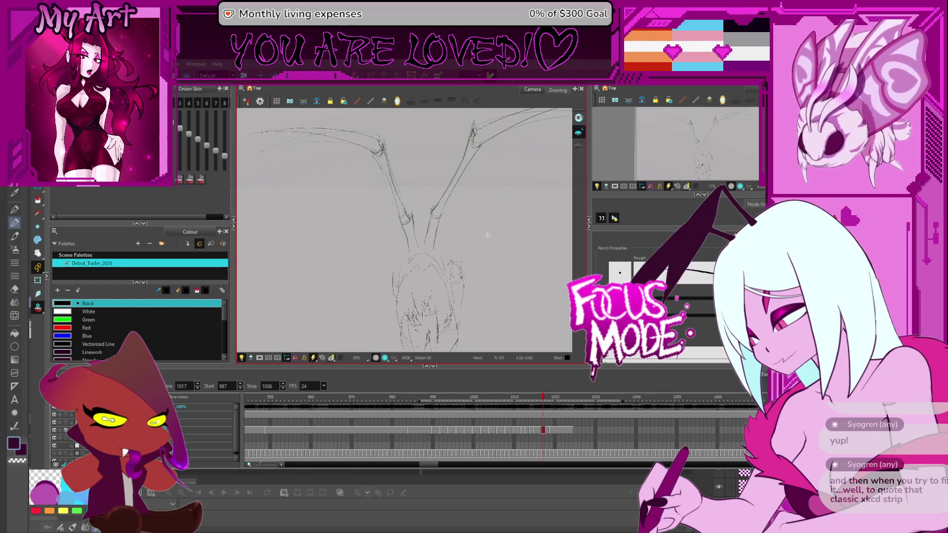
scroll(416, 255, "up", 3)
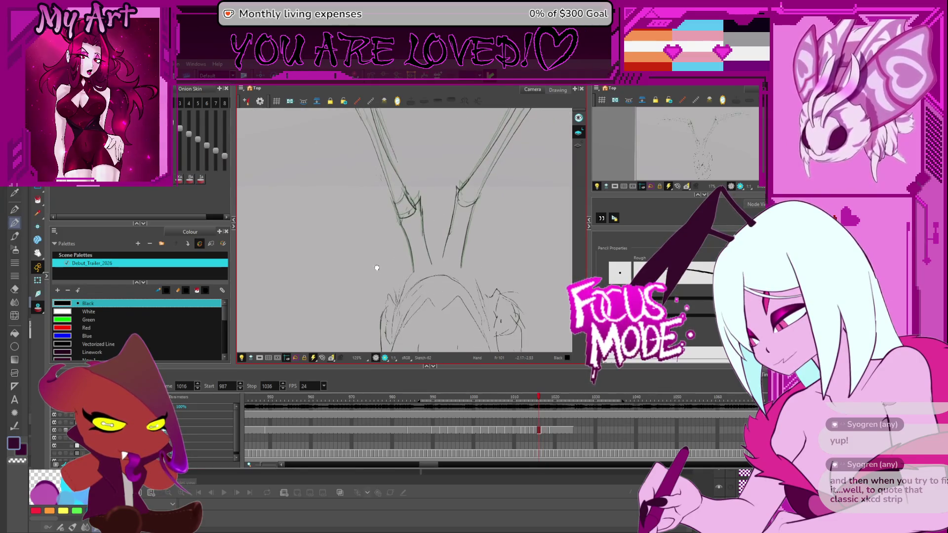
key("alt+s")
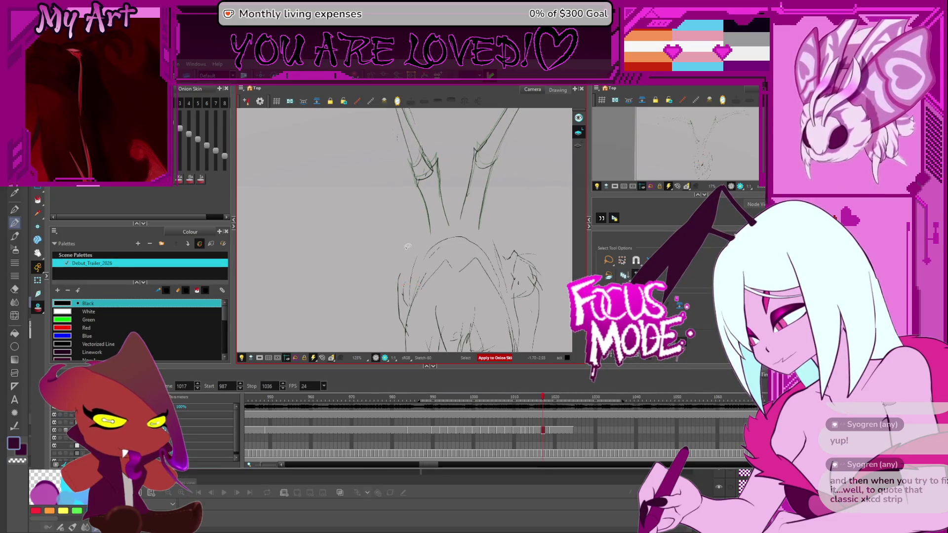
key("period")
scroll(408, 227, "down", 4)
key("comma")
scroll(409, 242, "down", 1)
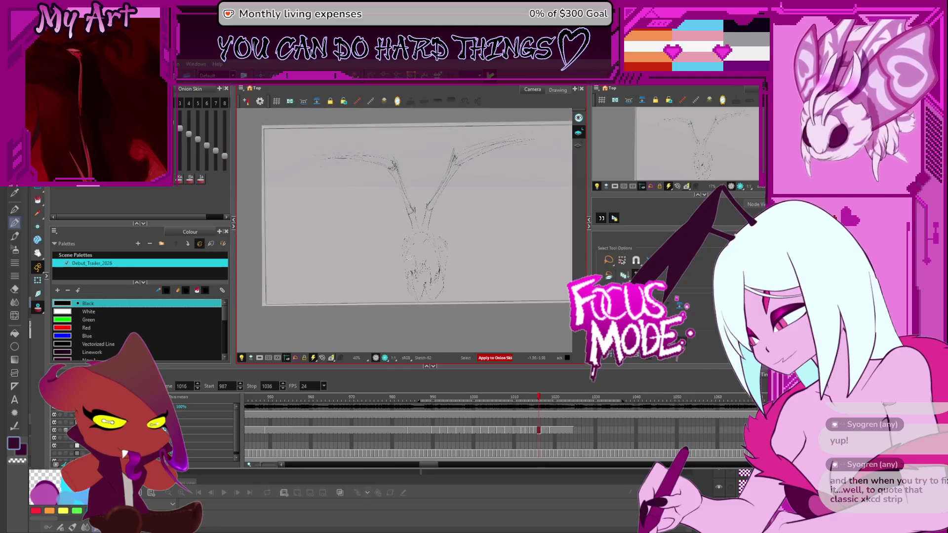
key("comma")
key("comma")
key("comma")
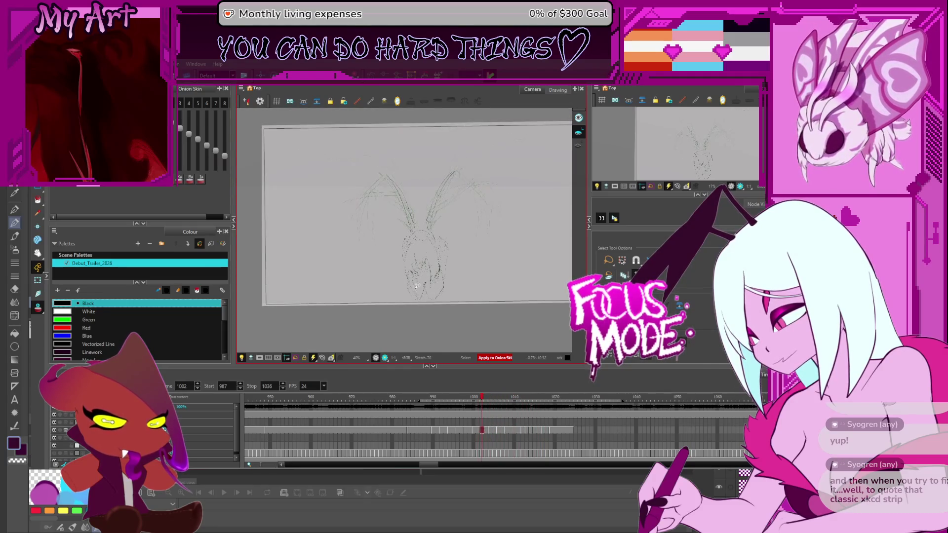
- Turn off onion skinning, reset the rotated view, and play back the animation
key("alt+o")
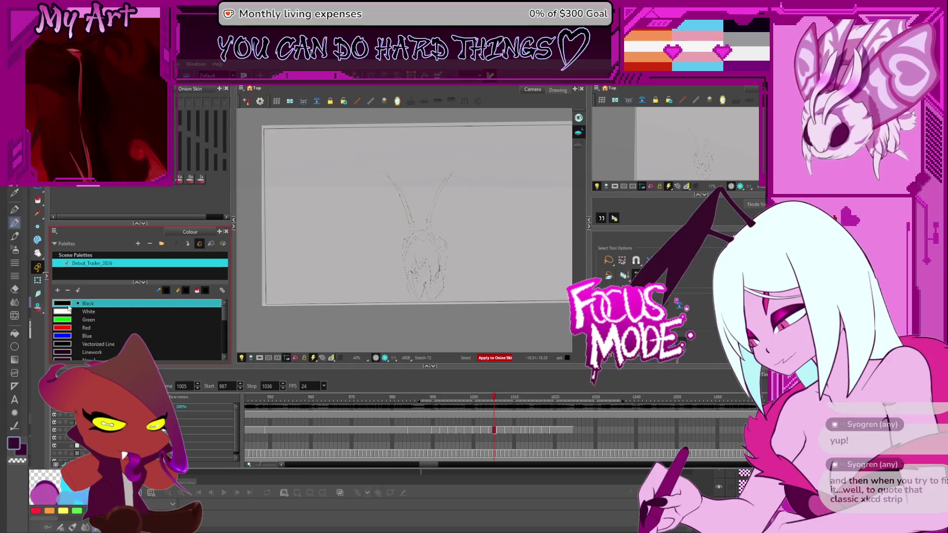
scroll(474, 248, "up", 3)
scroll(471, 242, "down", 2)
left_click_drag(489, 232, 500, 226)
key("shift+m")
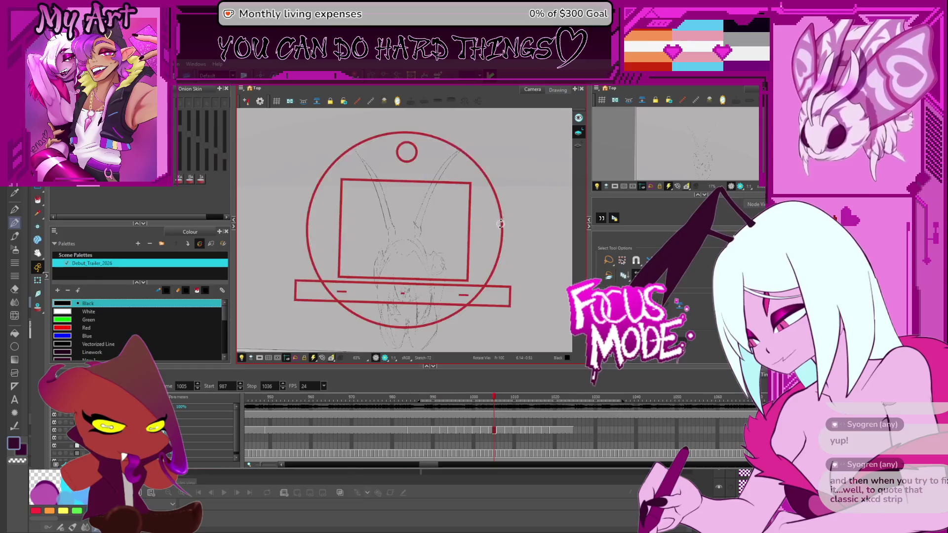
key("Return")
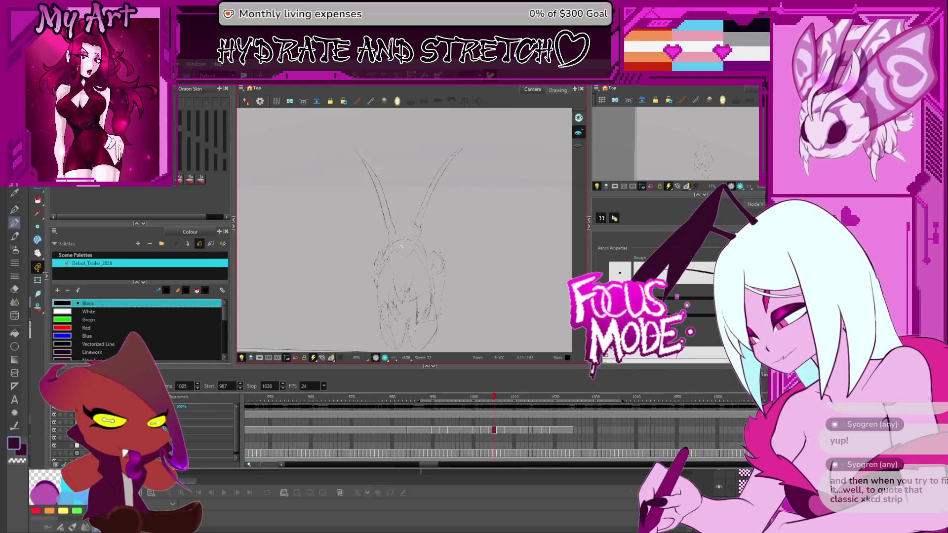
- Flip forward through the sketches from frame 1011 to 1020, then back to 1010
key("period")
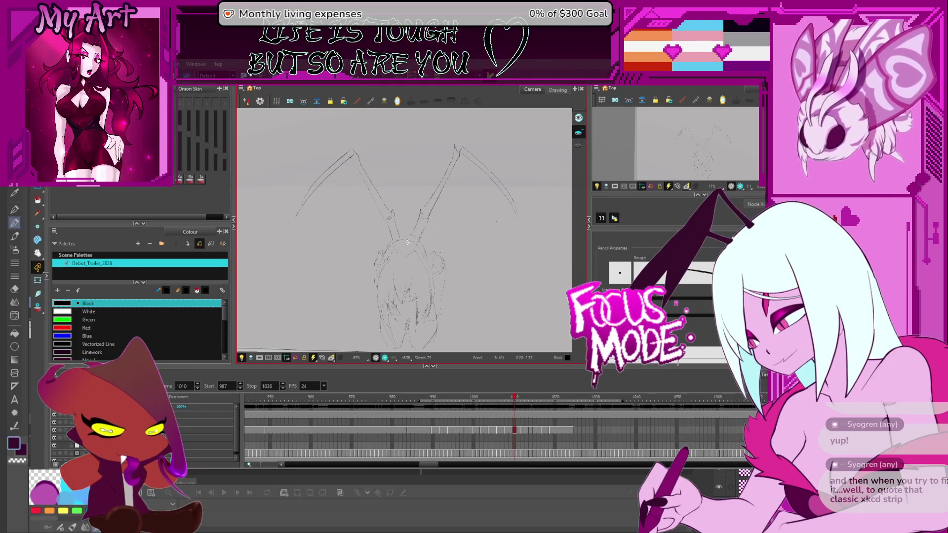
key("period")
key("period")
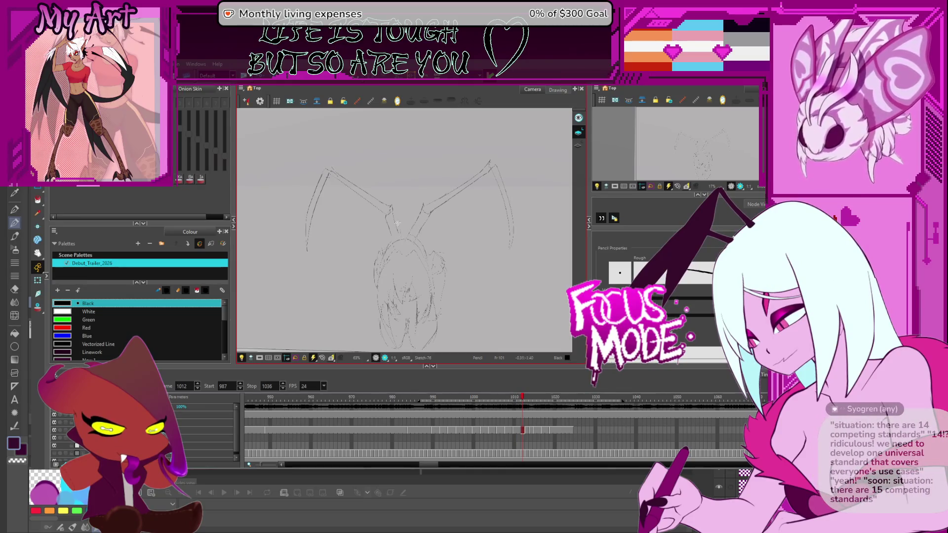
key("period")
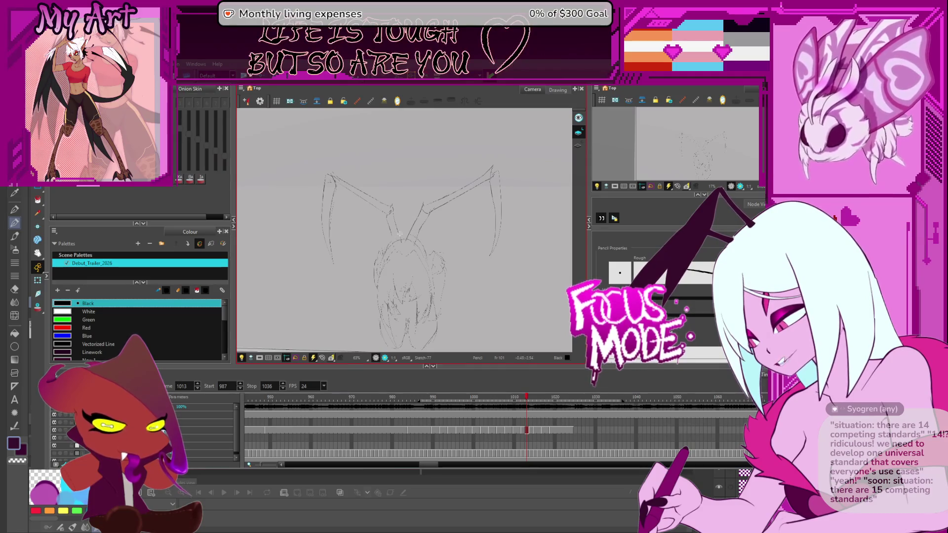
key("period")
key("period")
key("period")
key("period")
key("period")
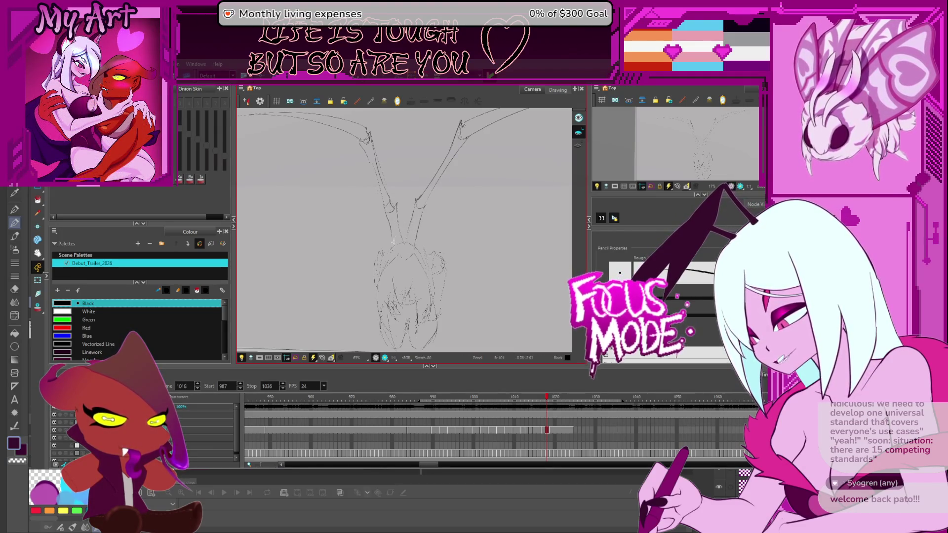
key("period")
key("period")
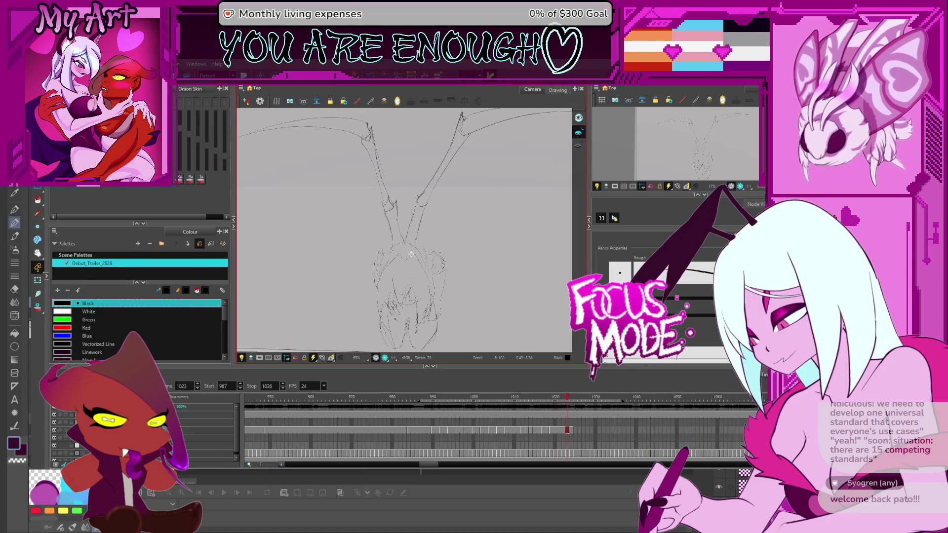
key("comma")
key("comma")
key("comma")
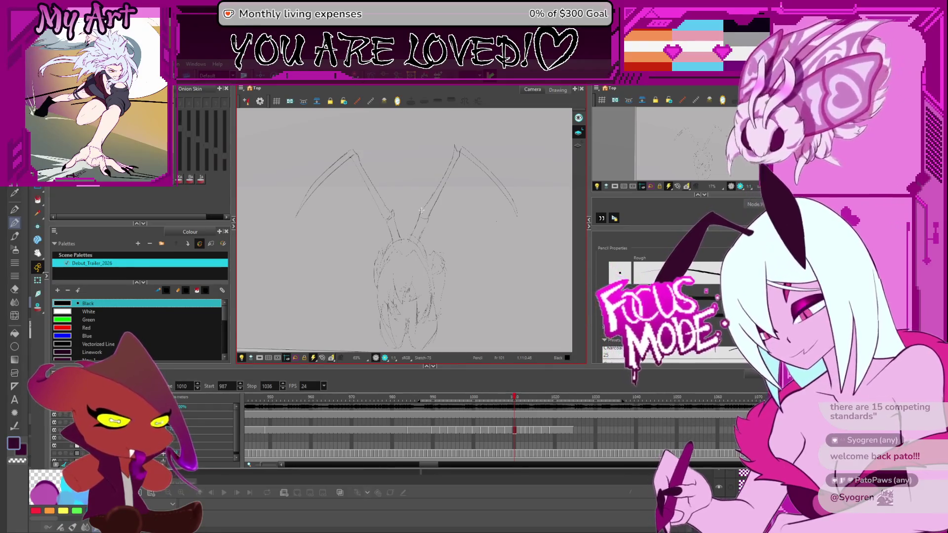
- Play the sequence once, return to frame 1010, and turn onion skinning back on
key("period")
key("period")
key("period")
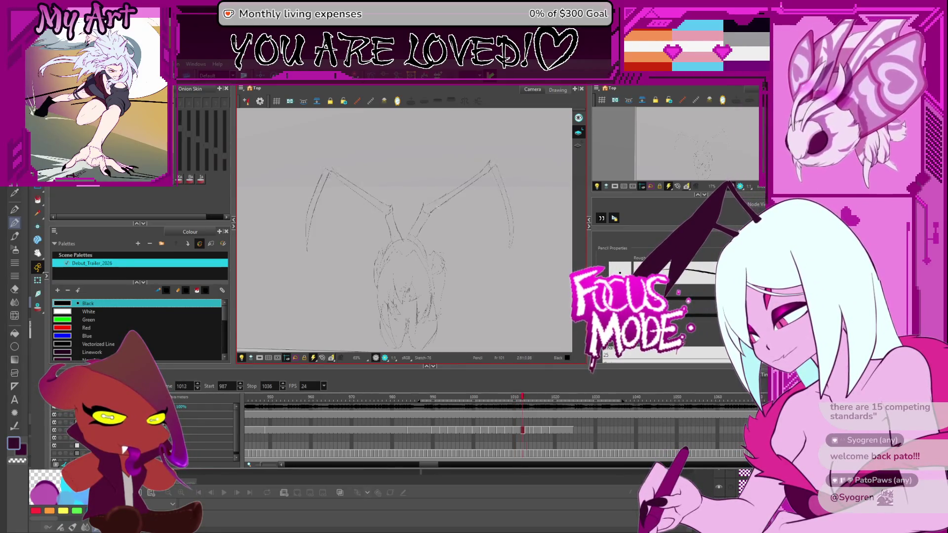
key("Return")
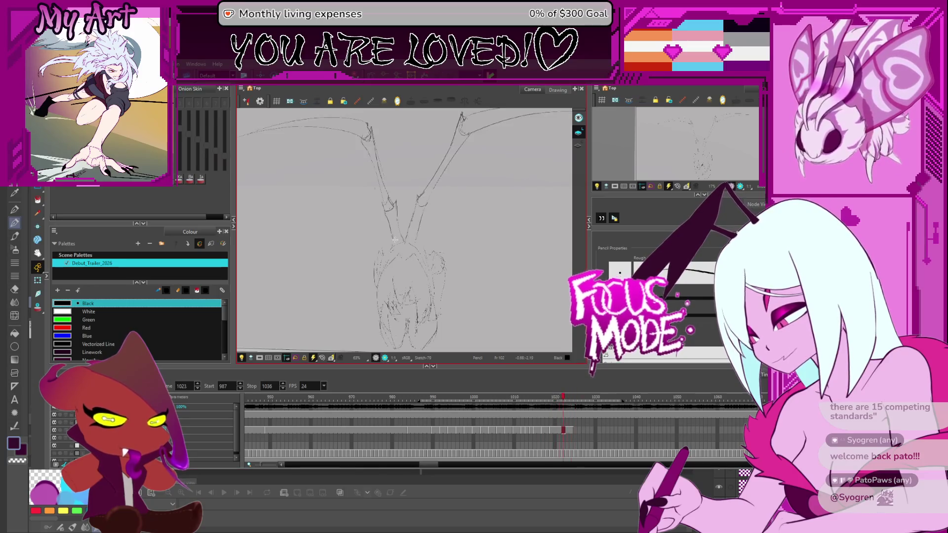
key("period")
key("period")
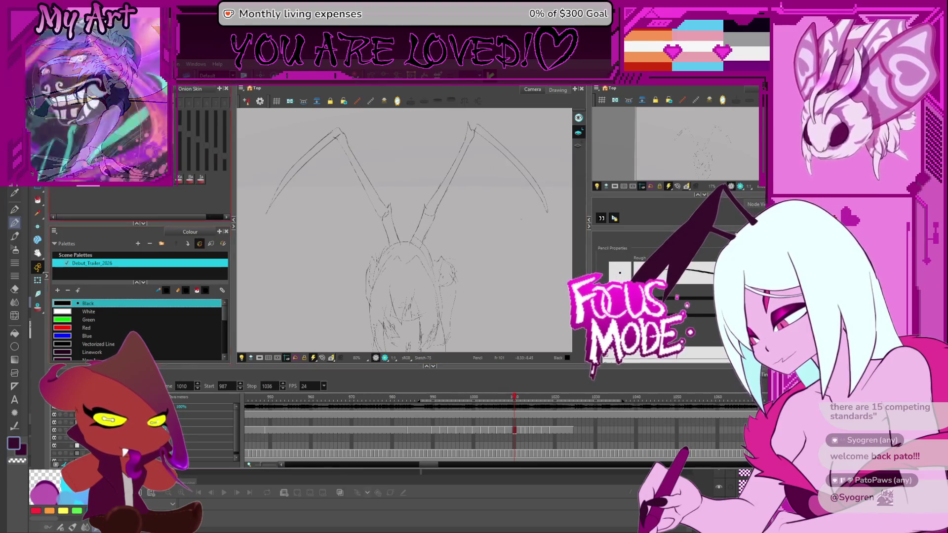
left_click(38, 307)
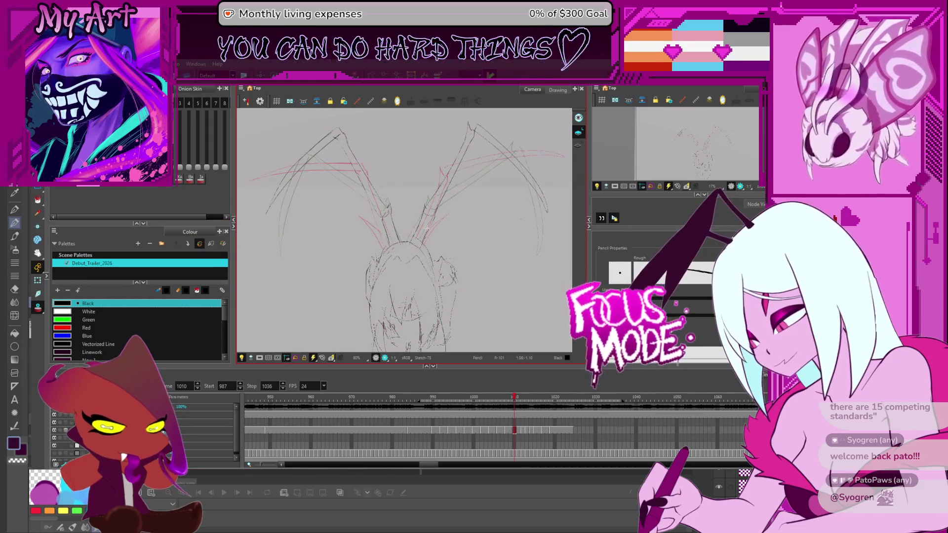
- Go to frame 1012 with the Select tool active and frame the wings in view
scroll(428, 240, "up", 2)
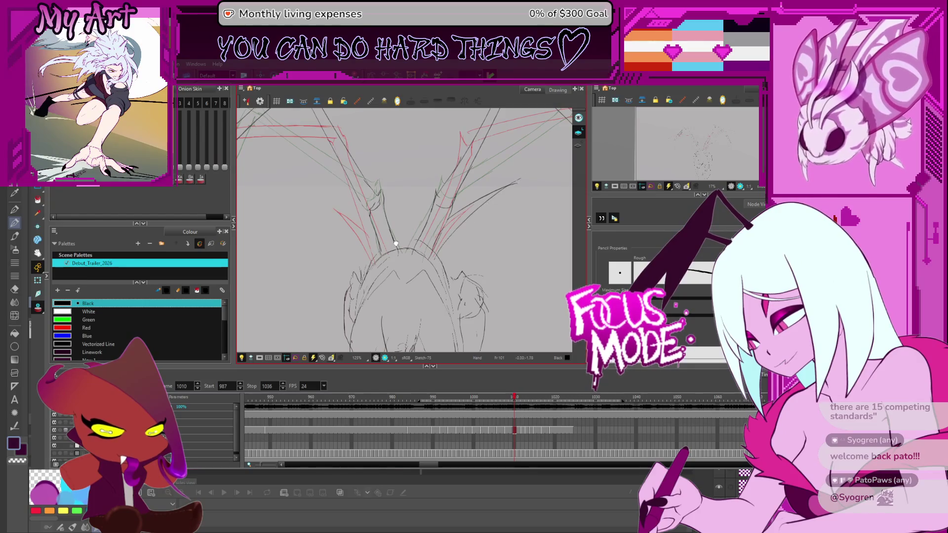
scroll(396, 243, "down", 2)
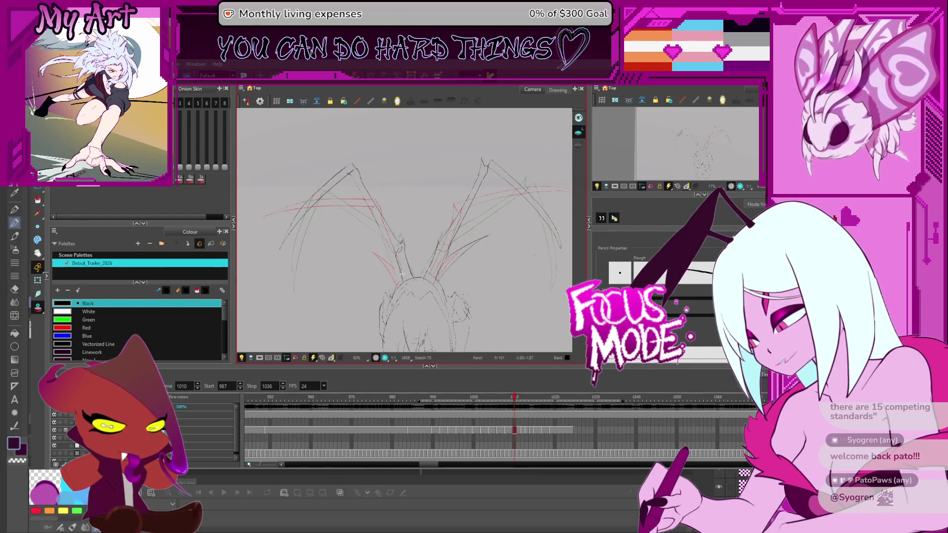
key("alt+s")
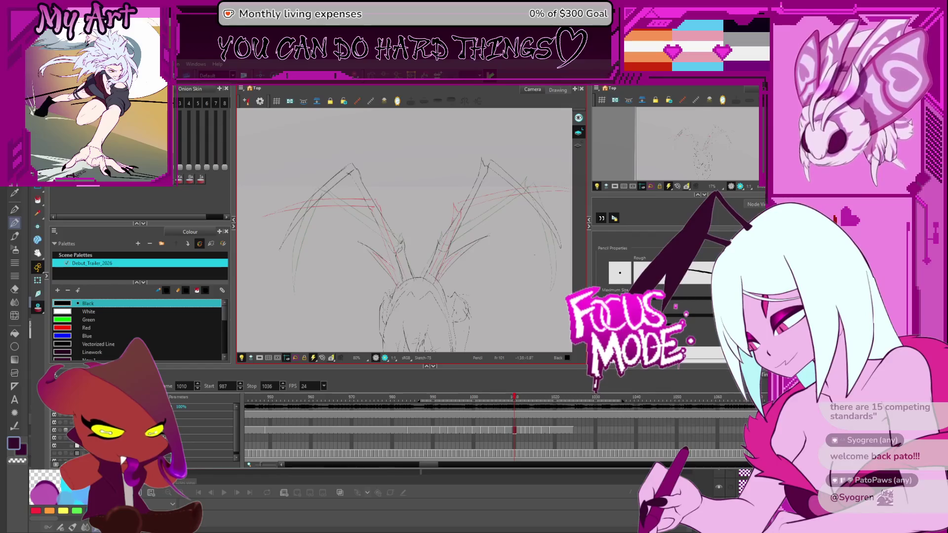
key("period")
key("period")
scroll(510, 286, "up", 1)
left_click_drag(510, 286, 480, 287)
- Compare against frame 1011, then draw a new pencil line along the wing on frame 1012
key("comma")
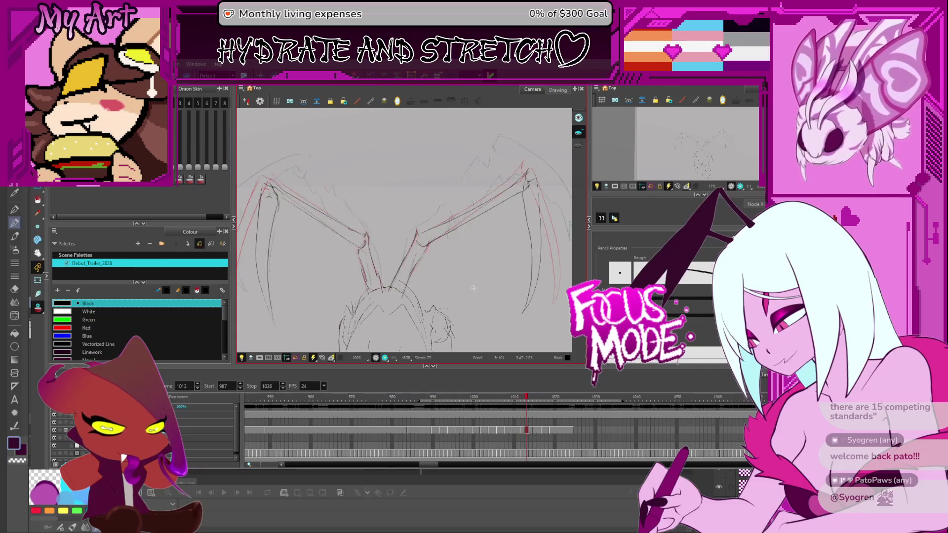
key("period")
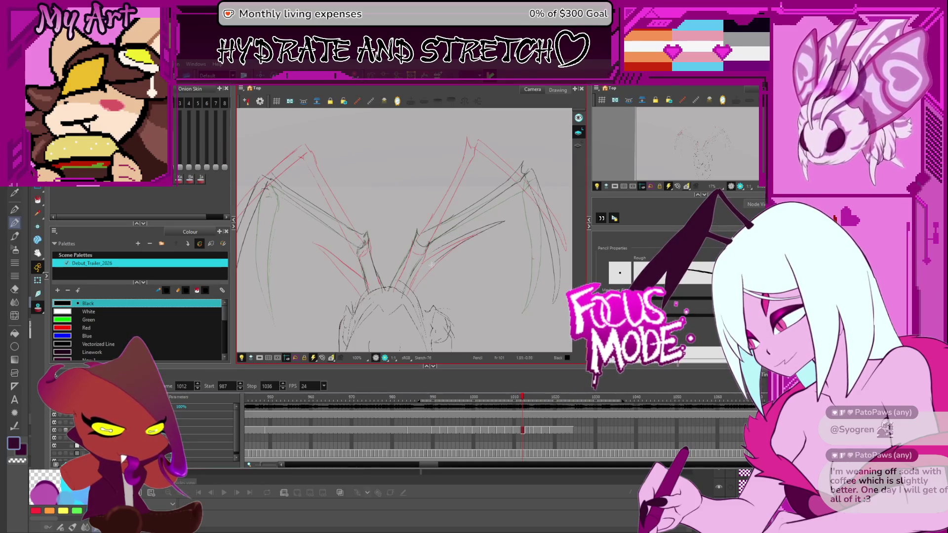
left_click_drag(432, 247, 515, 216)
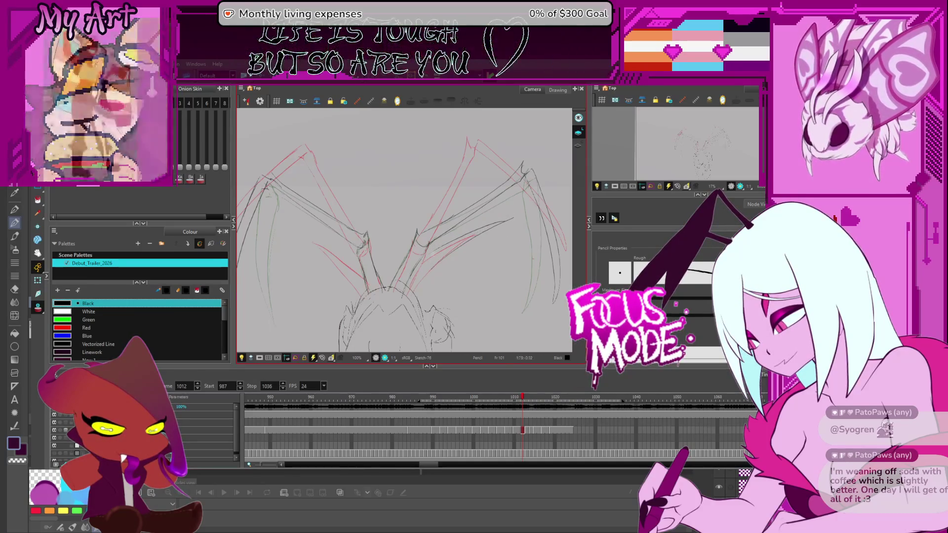
scroll(455, 270, "up", 2)
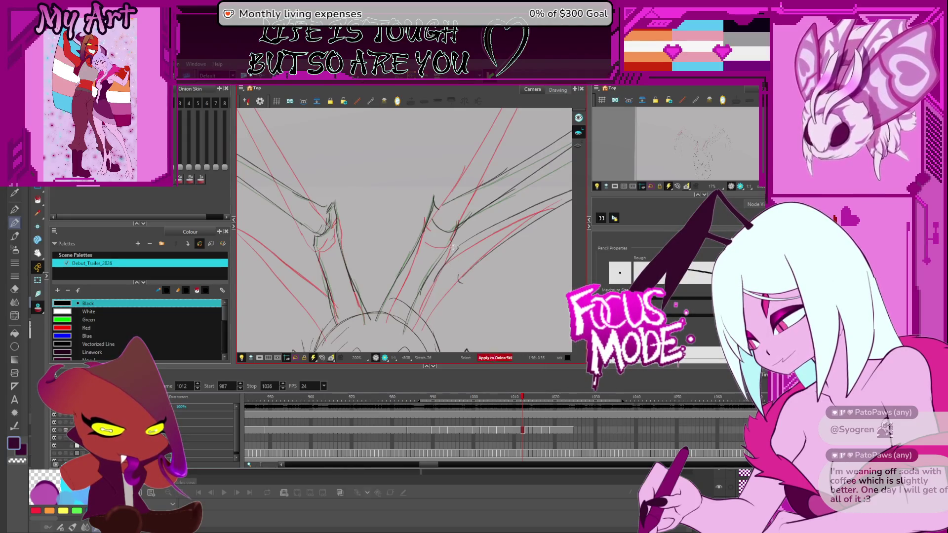
- Undo the wing stroke on frame 1012 and redraw it darker from the lower left upward
scroll(444, 262, "down", 3)
scroll(434, 244, "up", 2)
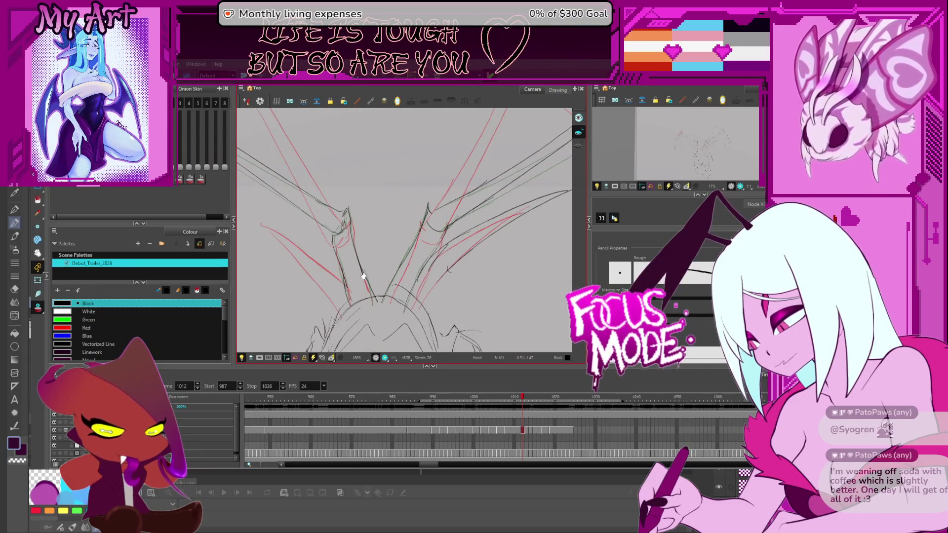
left_click_drag(363, 271, 396, 265)
mouse_move(376, 232)
left_mouse_down()
mouse_move(399, 213)
mouse_move(360, 317)
left_mouse_up()
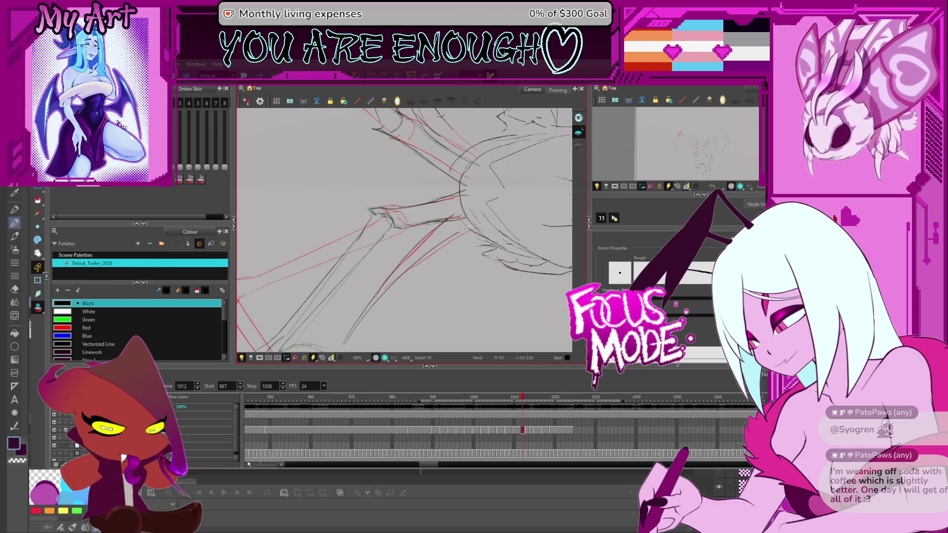
key("ctrl+z")
mouse_move(342, 347)
left_mouse_down()
mouse_move(478, 219)
mouse_move(499, 237)
mouse_move(489, 246)
left_mouse_up()
scroll(489, 247, "down", 2)
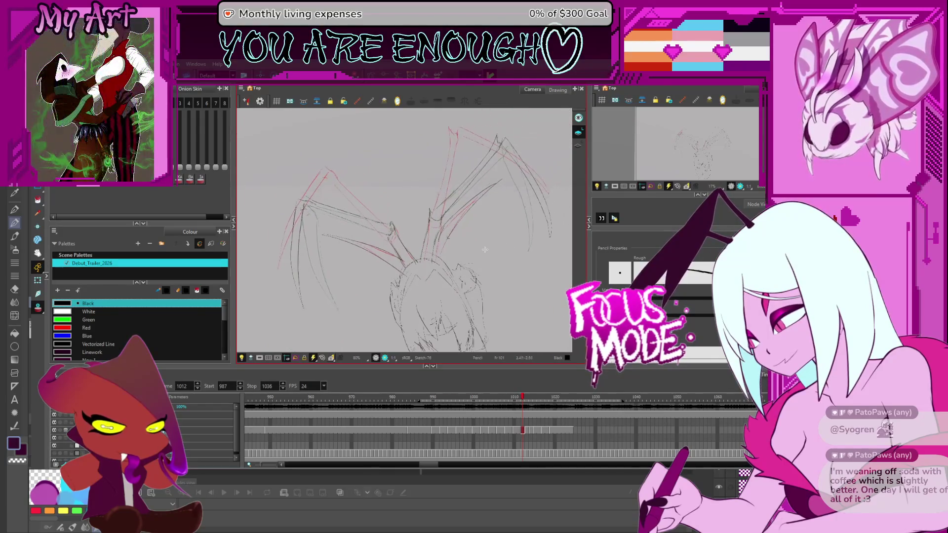
scroll(447, 262, "up", 2)
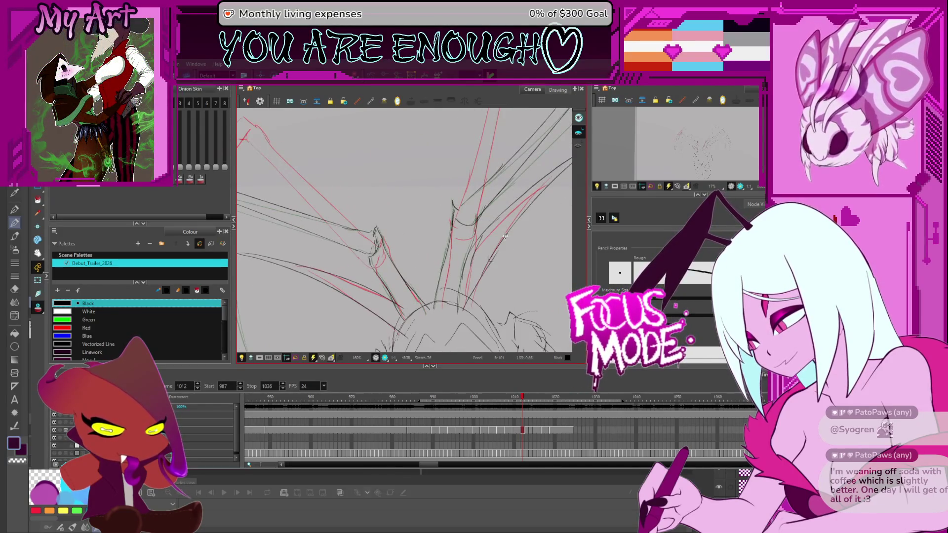
scroll(489, 260, "down", 1)
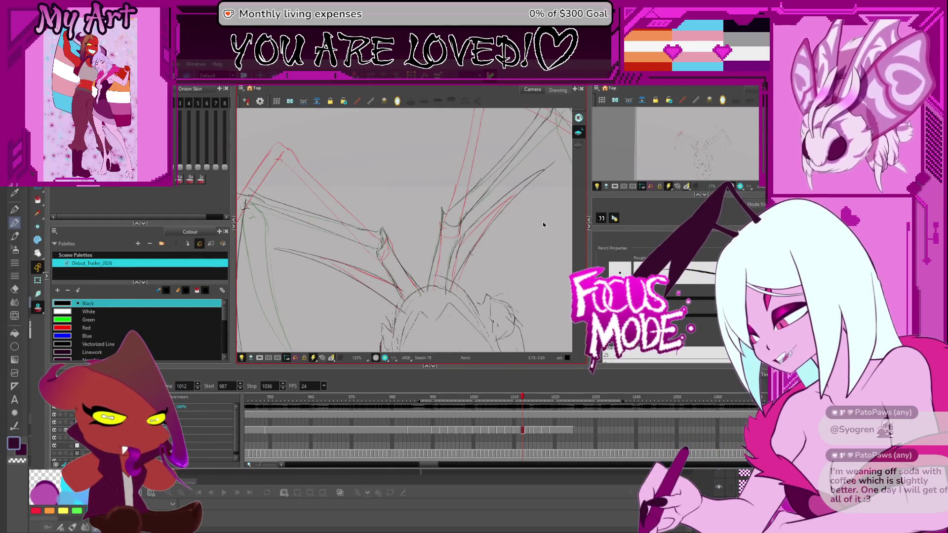
- Flip between frames 1011–1014 to check the refined wing motion, ending on frame 1013
scroll(529, 251, "down", 2)
key("comma")
key("period")
key("period")
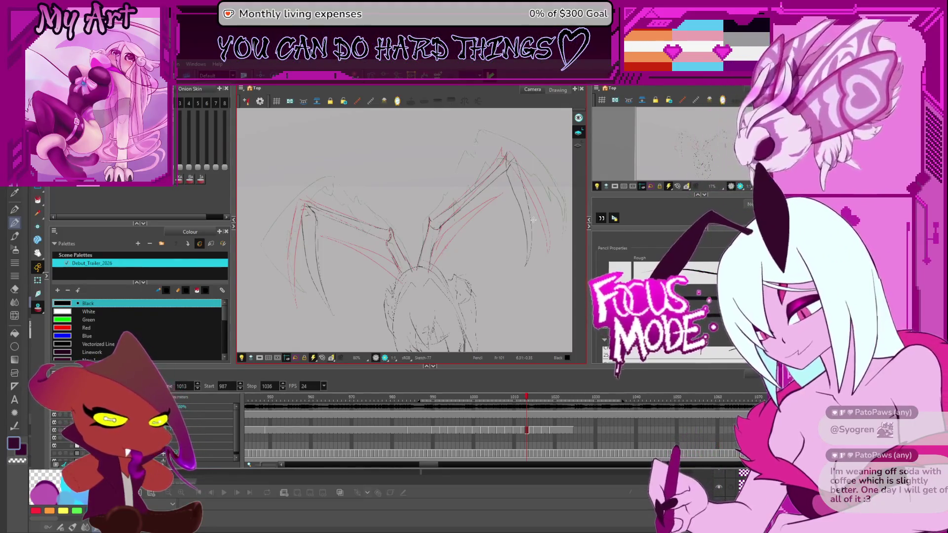
key("period")
key("comma")
key("comma")
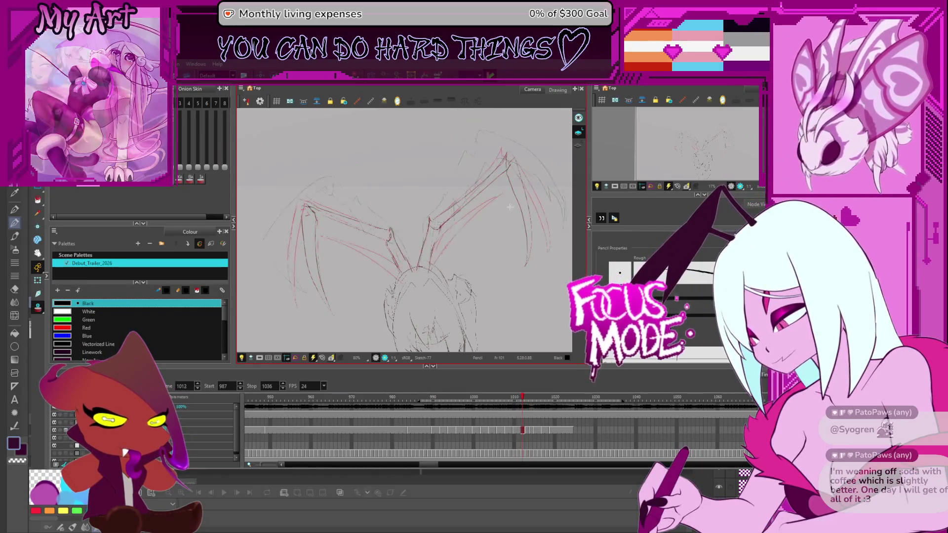
key("alt+s")
key("2")
key("2")
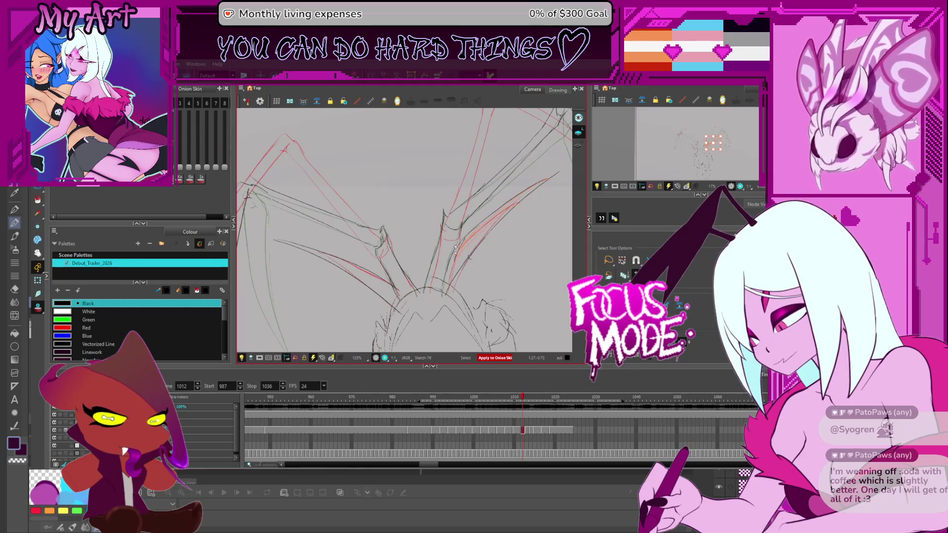
key("period")
key("comma")
key("period")
key("comma")
key("period")
key("comma")
key("period")
- Select the right wing's strokes on frame 1013, then return to the Pencil tool
left_click_drag(507, 206, 474, 215)
left_click(471, 209)
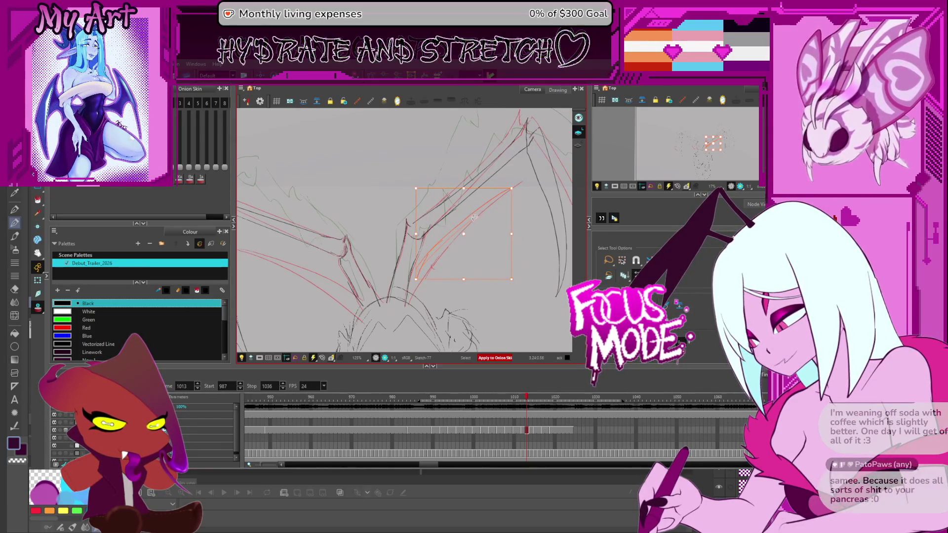
key("alt+x")
left_click_drag(466, 223, 436, 230)
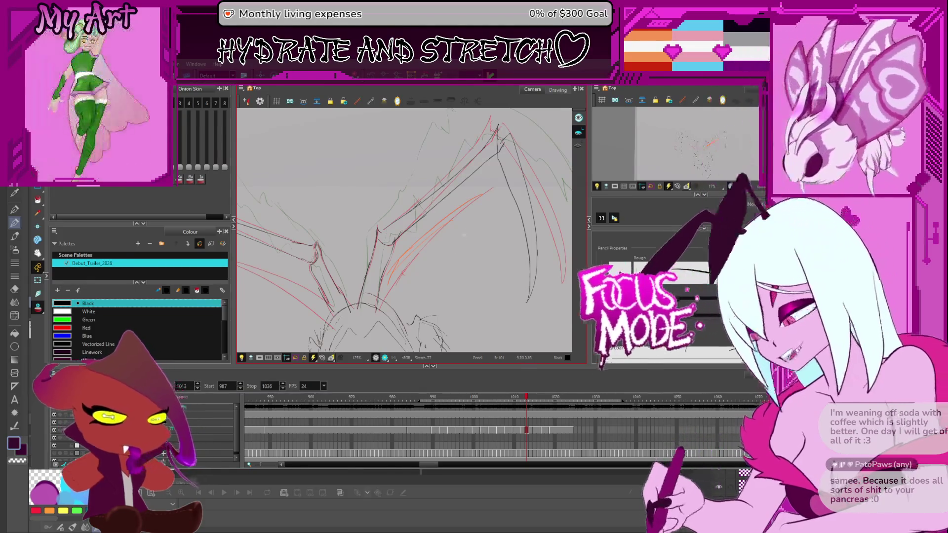
key("comma")
key("period")
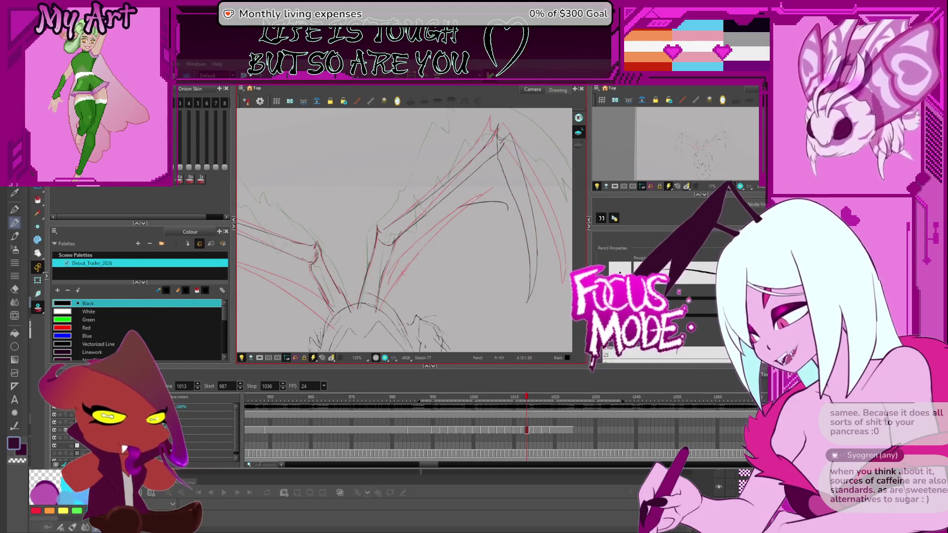
- Draw a darker line along the right wing-leg, then try the left one and undo it
mouse_move(467, 187)
left_mouse_down()
mouse_move(427, 275)
mouse_move(415, 277)
mouse_move(459, 198)
left_mouse_up()
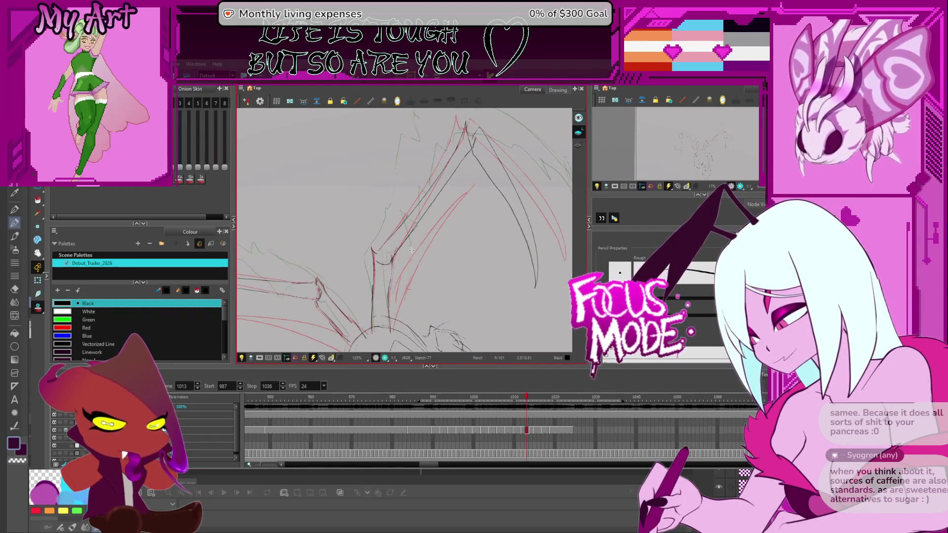
left_click_drag(504, 179, 436, 221)
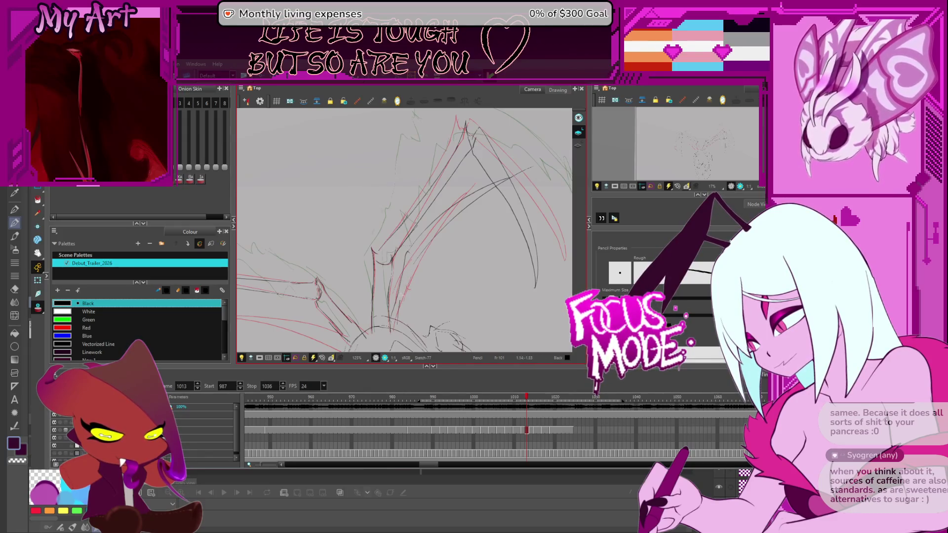
mouse_move(381, 266)
left_mouse_down()
mouse_move(380, 233)
mouse_move(362, 317)
left_mouse_up()
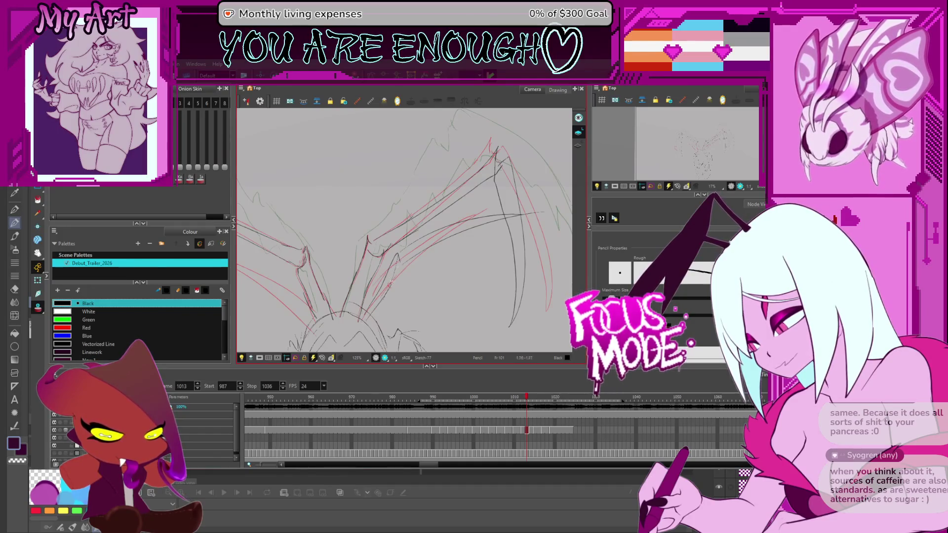
mouse_move(400, 266)
left_mouse_down()
mouse_move(430, 160)
mouse_move(416, 236)
left_mouse_up()
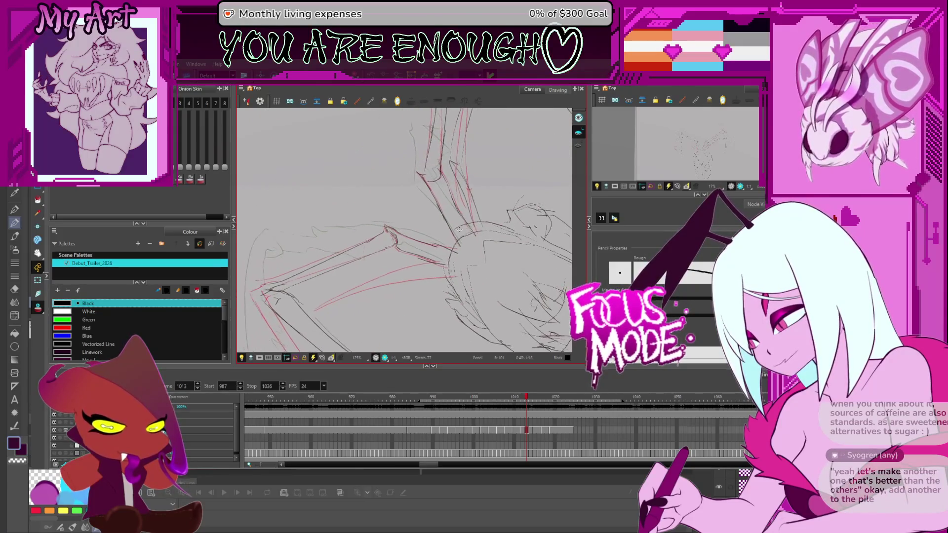
mouse_move(348, 291)
left_mouse_down()
mouse_move(373, 279)
mouse_move(350, 306)
mouse_move(397, 277)
mouse_move(412, 252)
left_mouse_up()
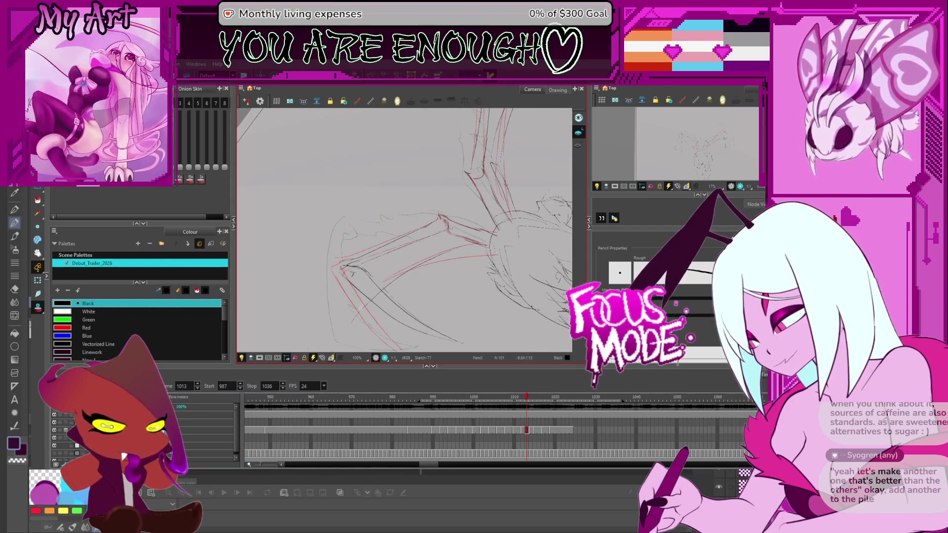
left_click_drag(346, 330, 447, 265)
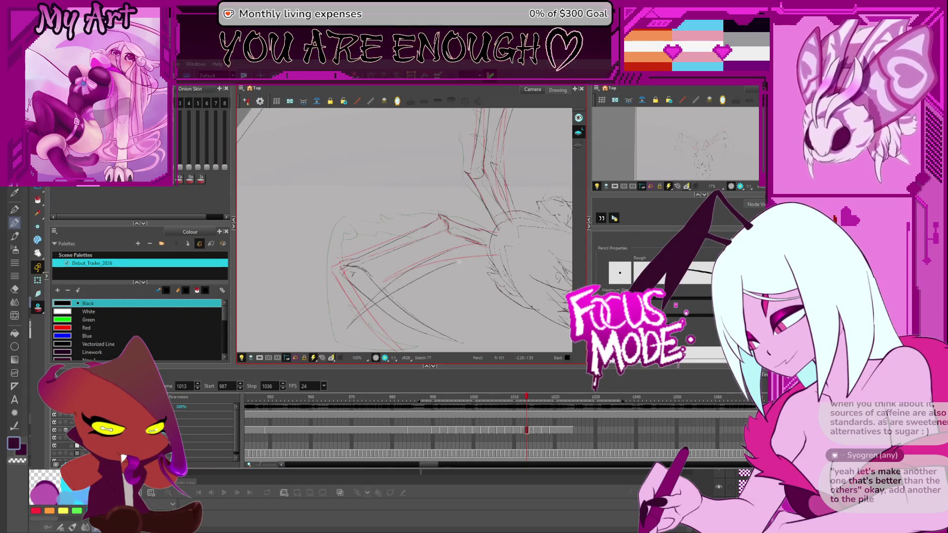
mouse_move(508, 235)
left_mouse_down()
mouse_move(364, 163)
mouse_move(349, 169)
mouse_move(337, 332)
left_mouse_up()
key("ctrl+z")
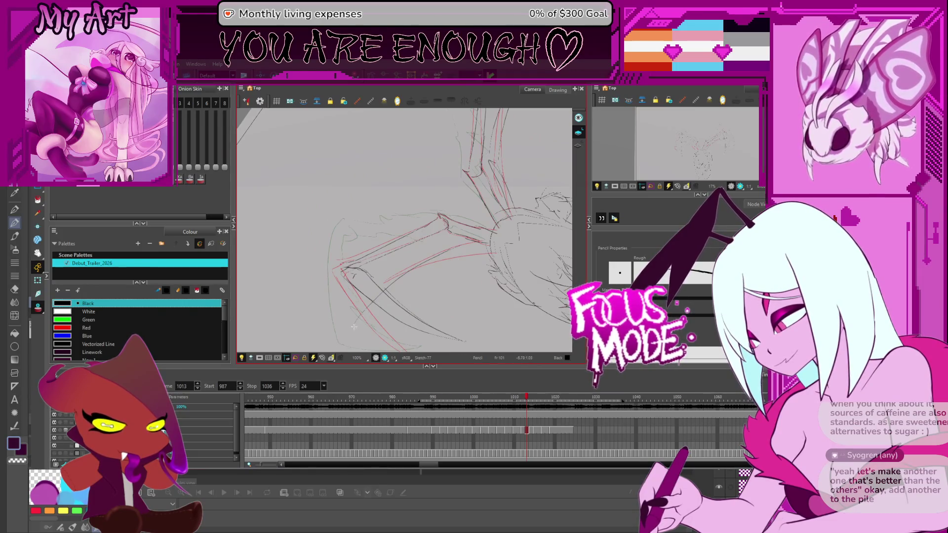
- Select the left wing's strokes and squash them slightly vertically
mouse_move(457, 262)
left_mouse_down()
mouse_move(484, 317)
mouse_move(484, 262)
left_mouse_up()
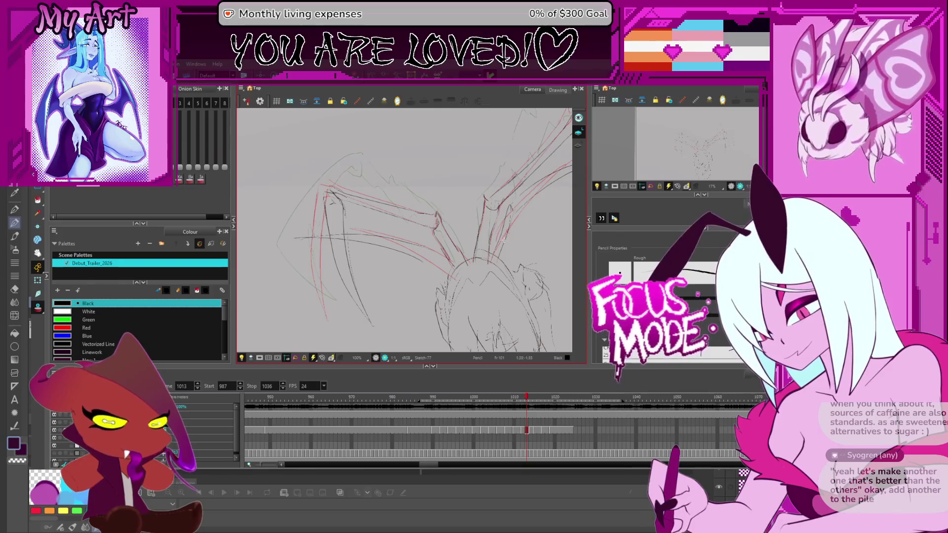
mouse_move(486, 266)
left_mouse_down()
mouse_move(537, 244)
mouse_move(486, 165)
left_mouse_up()
scroll(475, 223, "down", 3)
left_click_drag(464, 220, 415, 251)
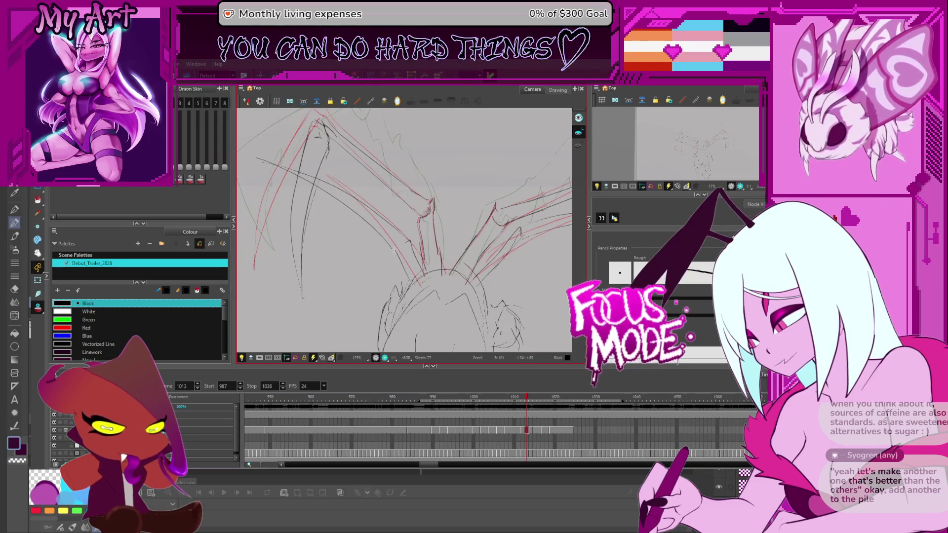
key("alt+s")
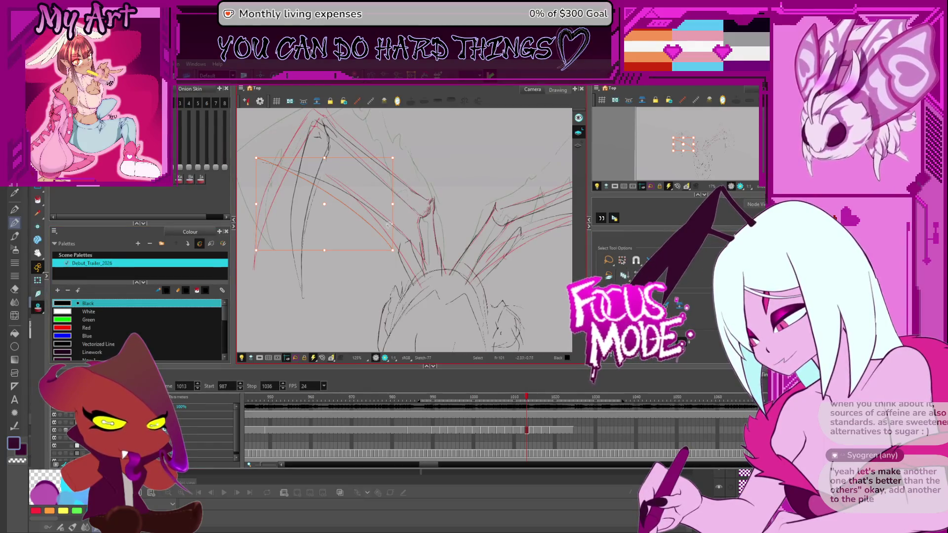
left_click_drag(391, 233, 389, 228)
left_click(383, 245)
- Compare against frames 1011 and 1014, ending back on frame 1013
key("comma")
key("comma")
scroll(397, 228, "down", 2)
key("period")
key("period")
key("period")
key("comma")
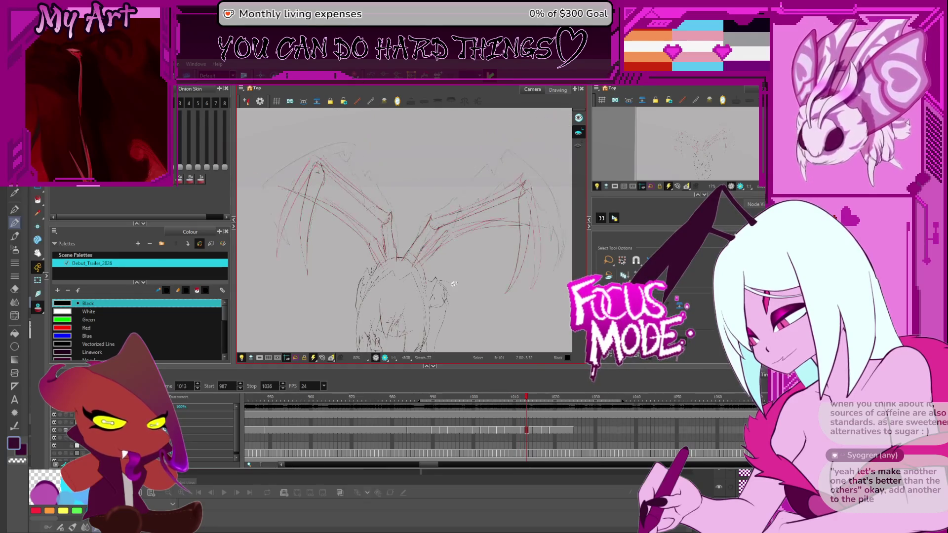
- Move to frame 1014, comparing it with 1013, and angle the view for sketching the wings
key("period")
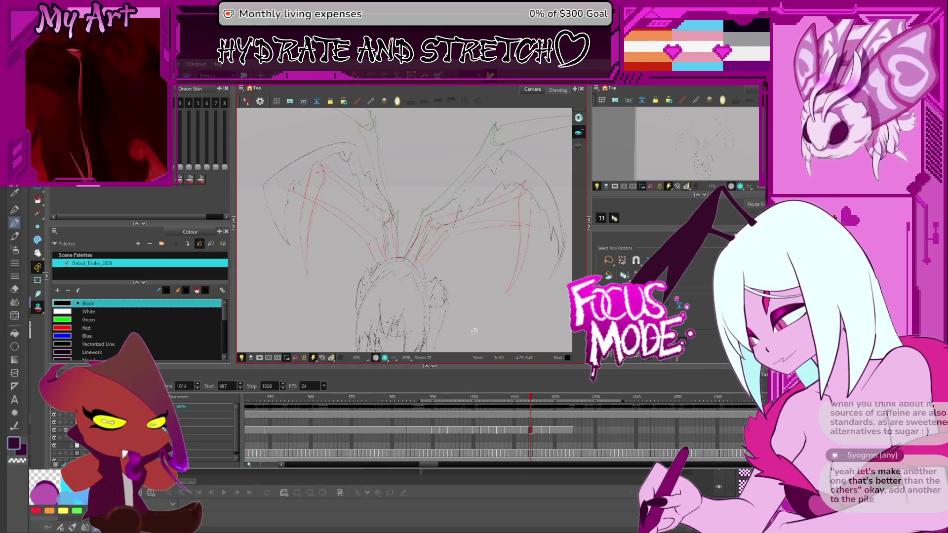
left_click_drag(460, 289, 442, 299)
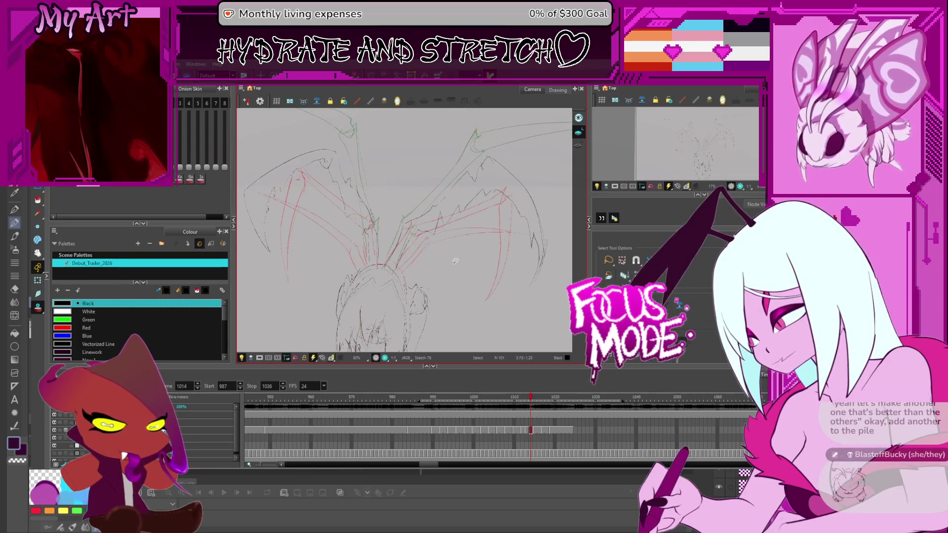
key("comma")
key("period")
key("comma")
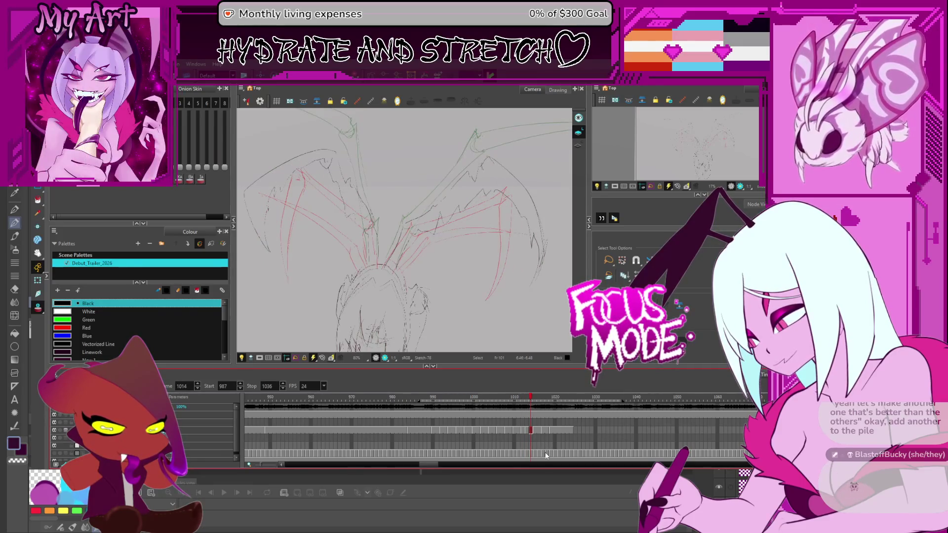
key("period")
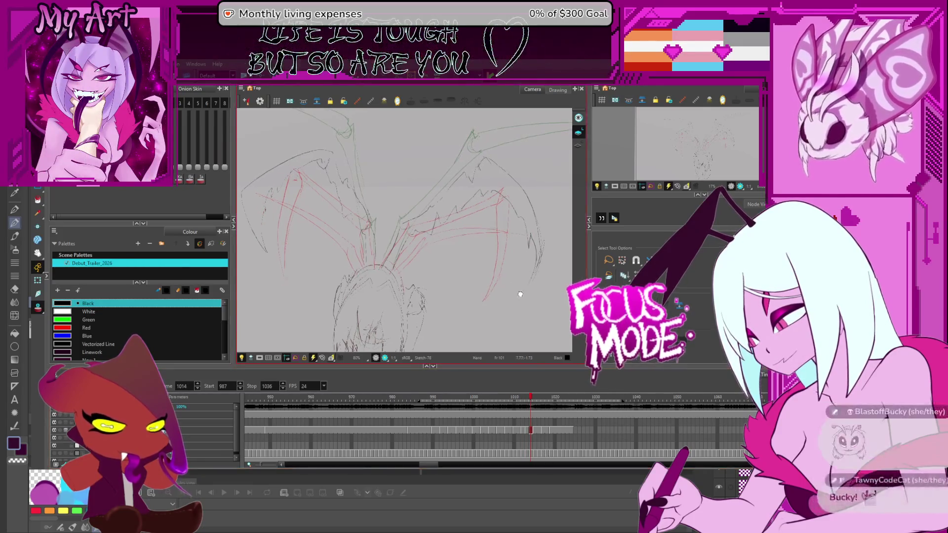
left_click_drag(518, 258, 529, 214)
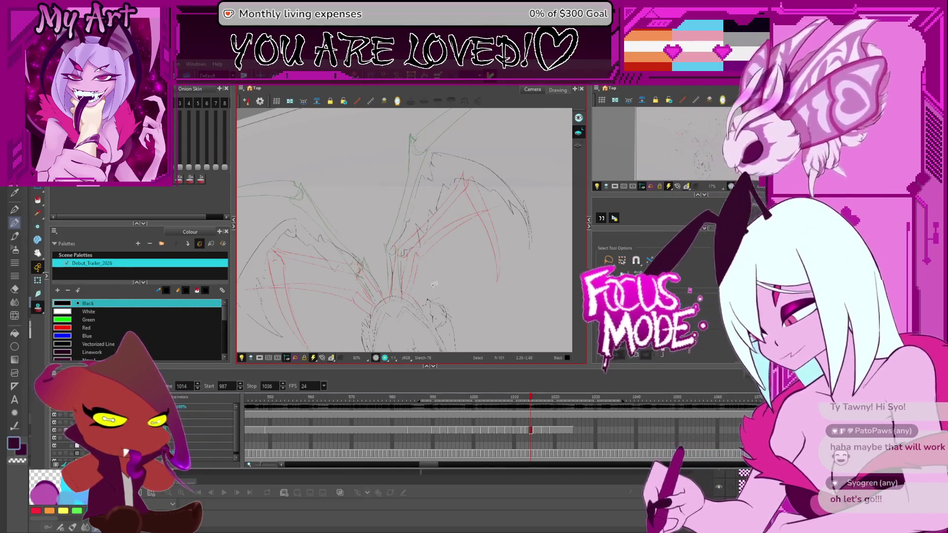
- Select the left wing's lower strokes on frame 1013, adjust the view, then step back to frame 1012
key("comma")
key("comma")
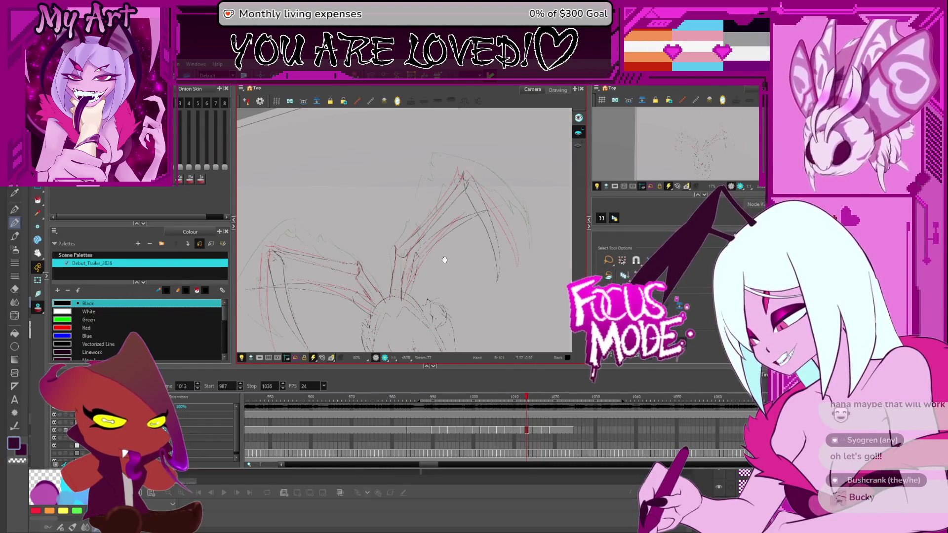
left_click_drag(446, 262, 481, 237)
left_click_drag(279, 261, 407, 290)
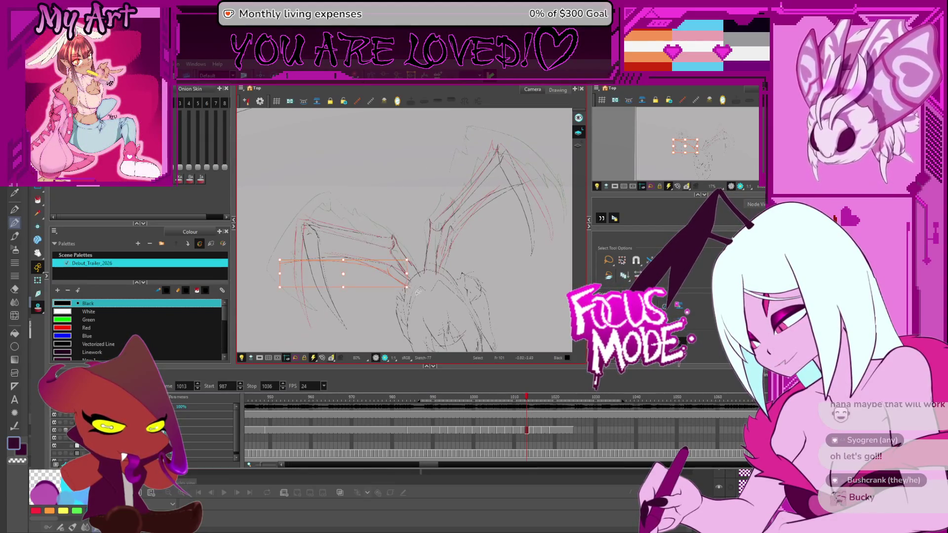
left_click_drag(493, 275, 476, 280)
left_click_drag(523, 259, 536, 241)
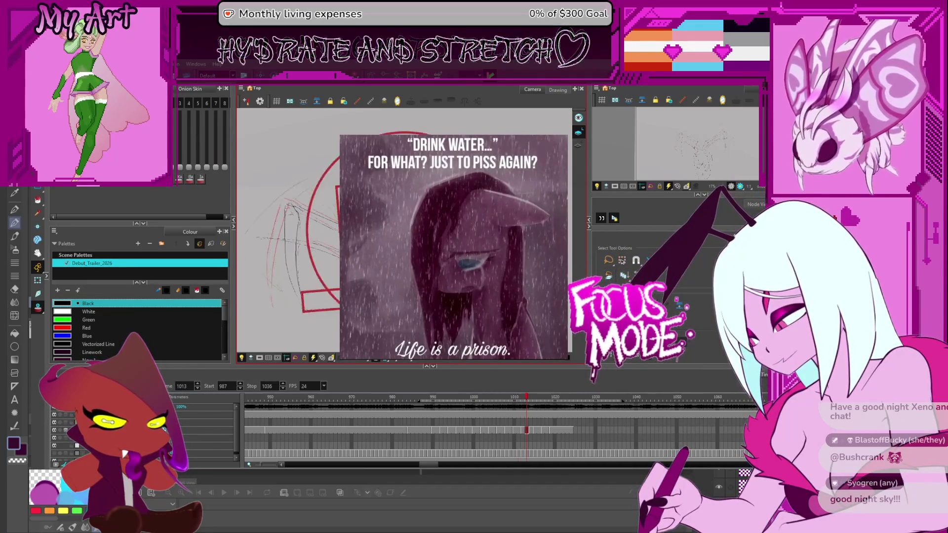
key("comma")
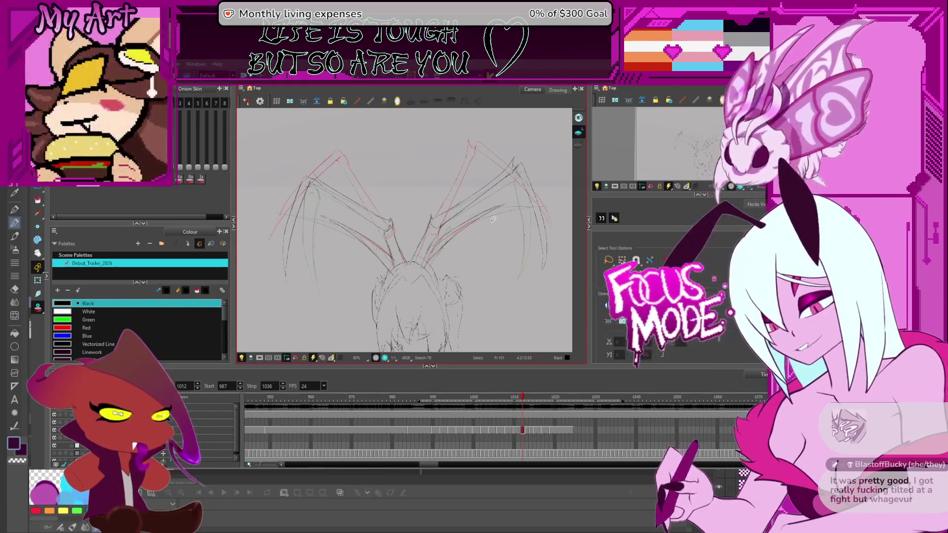
- Go to frame 1014, zoom and rotate onto the right wing, and select a red construction stroke
key("period")
key("period")
key("period")
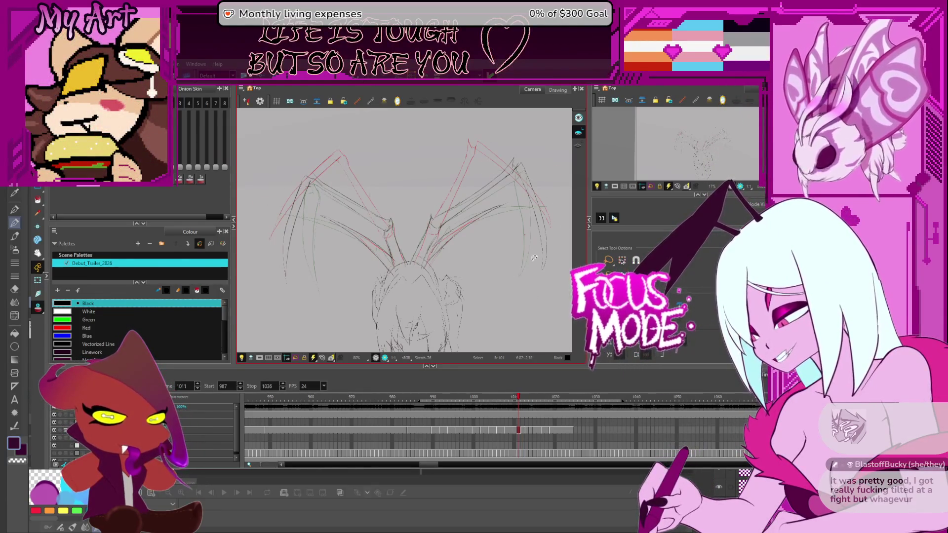
key("comma")
key("comma")
key("comma")
key("comma")
key("comma")
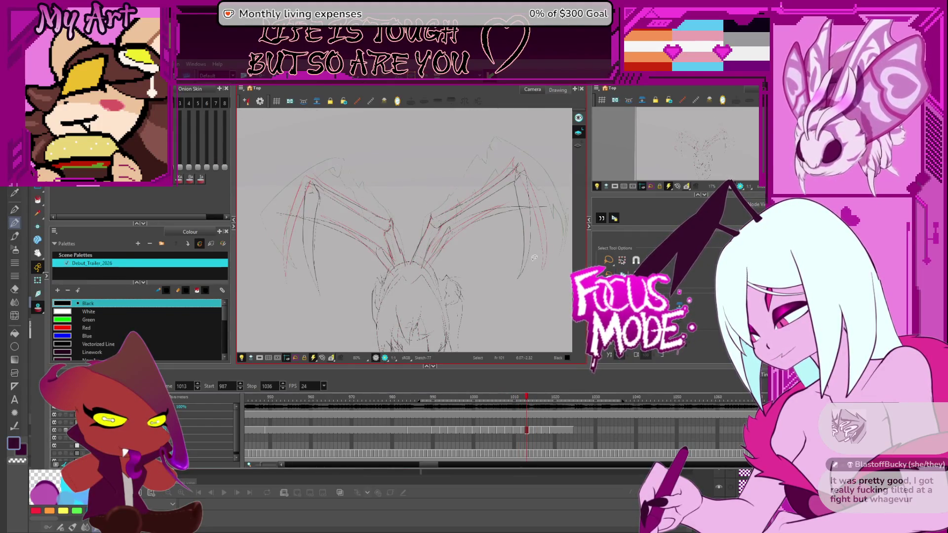
key("period")
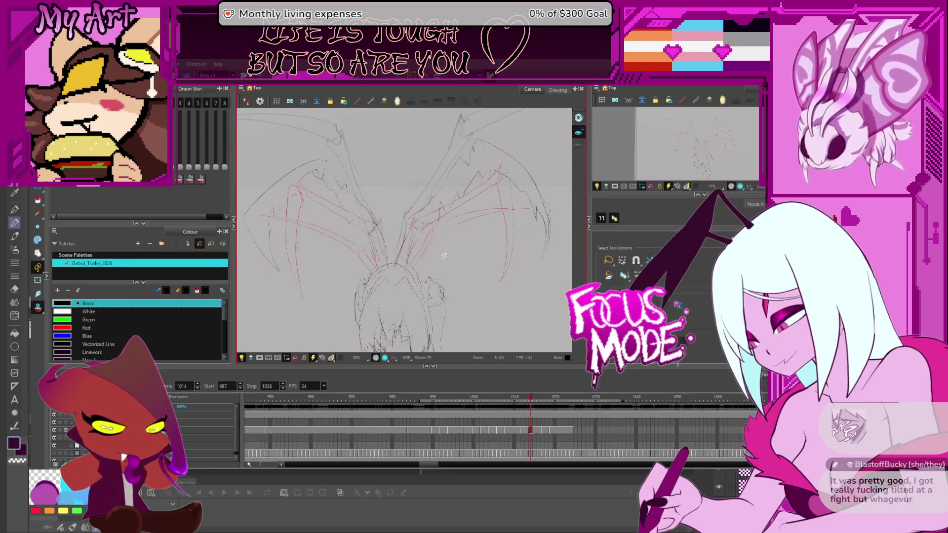
left_click_drag(469, 283, 454, 285)
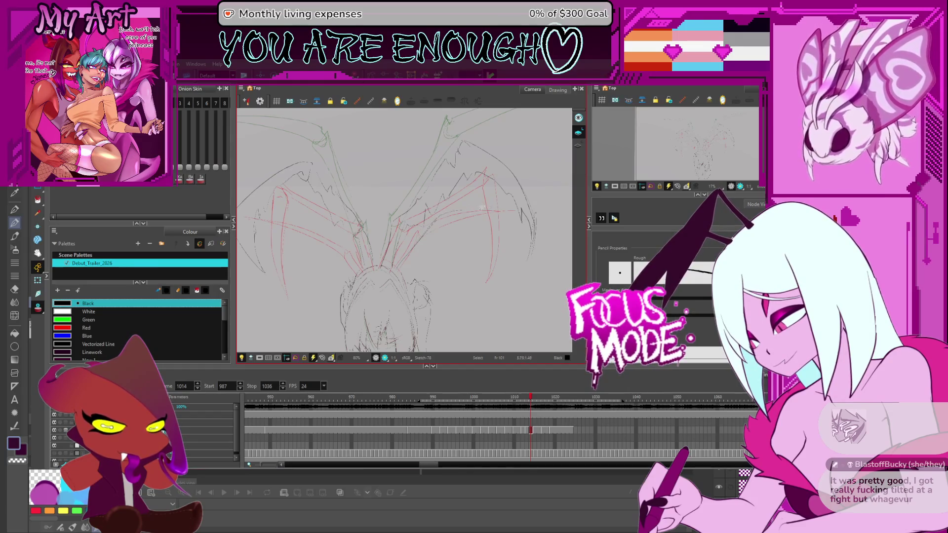
mouse_move(451, 217)
left_mouse_down()
mouse_move(459, 232)
mouse_move(446, 213)
mouse_move(452, 190)
left_mouse_up()
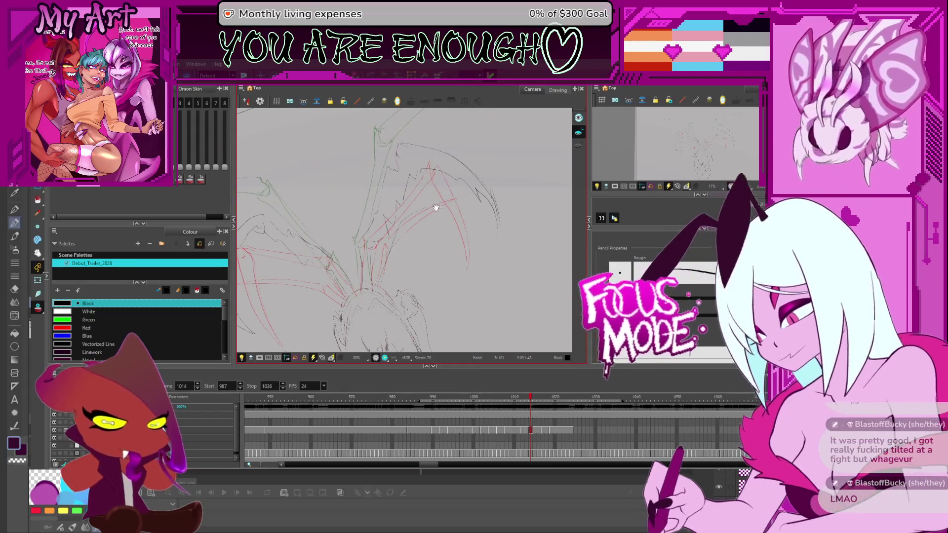
left_click_drag(459, 258, 381, 270)
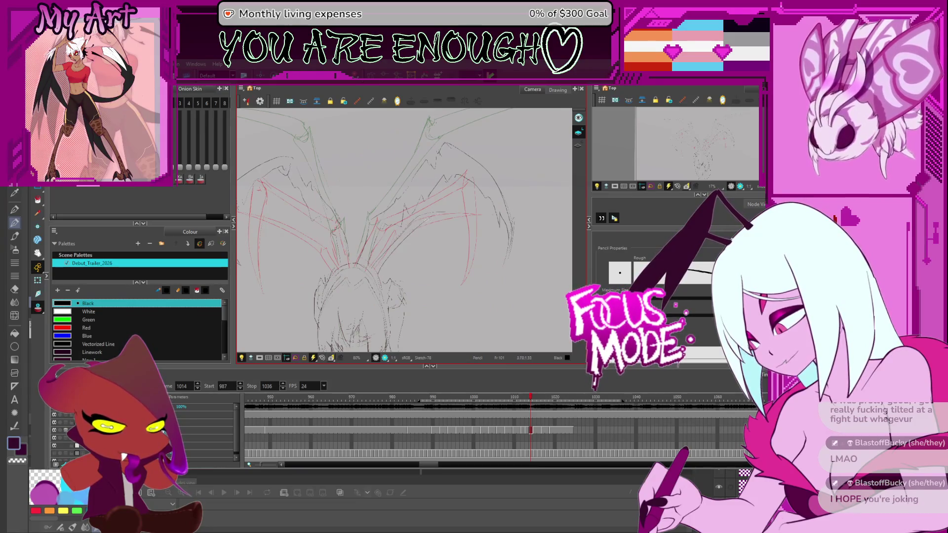
scroll(430, 218, "up", 1)
left_click_drag(429, 217, 412, 207)
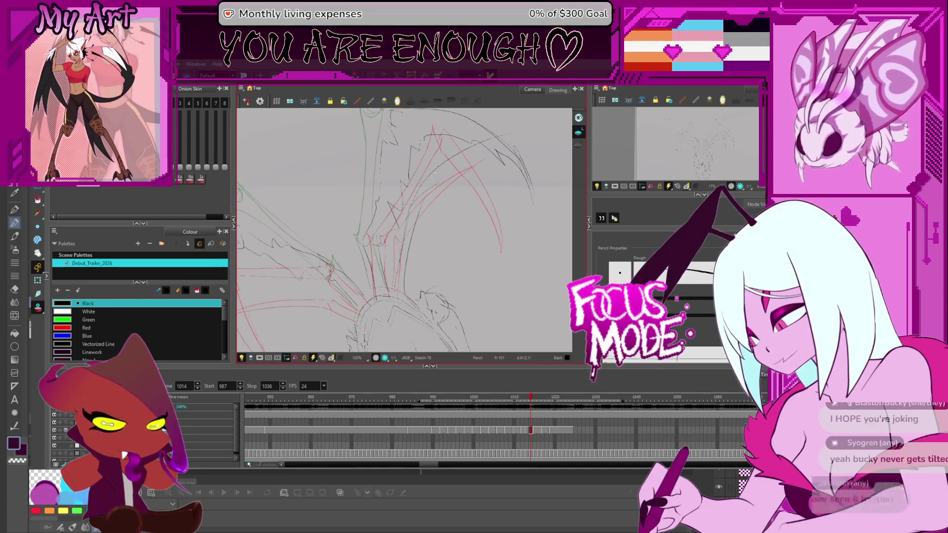
left_click_drag(445, 203, 413, 223)
left_click(413, 223)
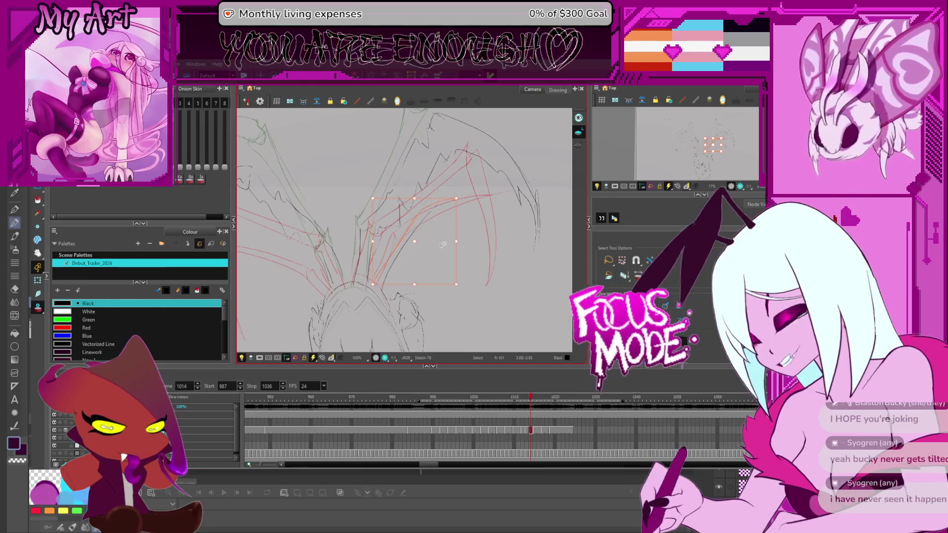
- Deselect the red stroke, switch to the Cutter tool, and tilt the view onto the right wing
left_click(465, 262)
key("alt+t")
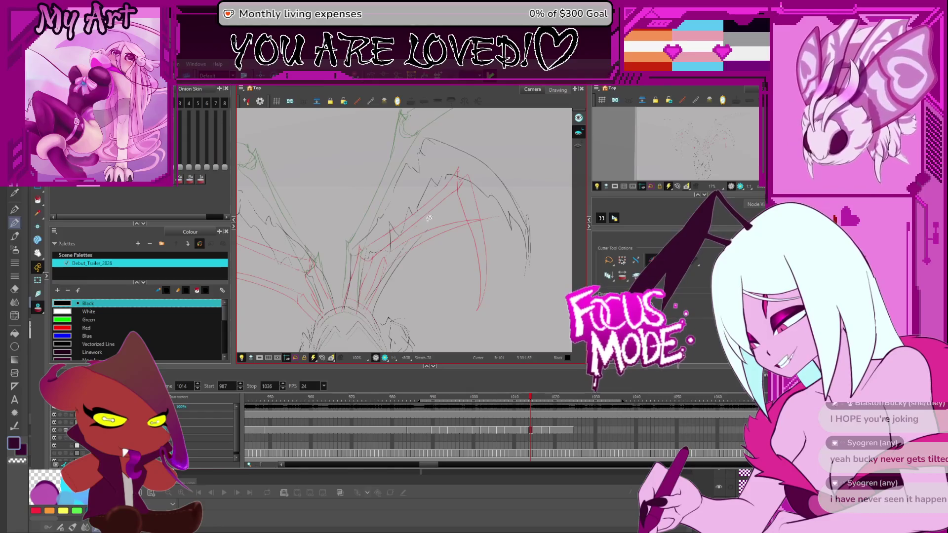
left_click_drag(476, 231, 399, 205)
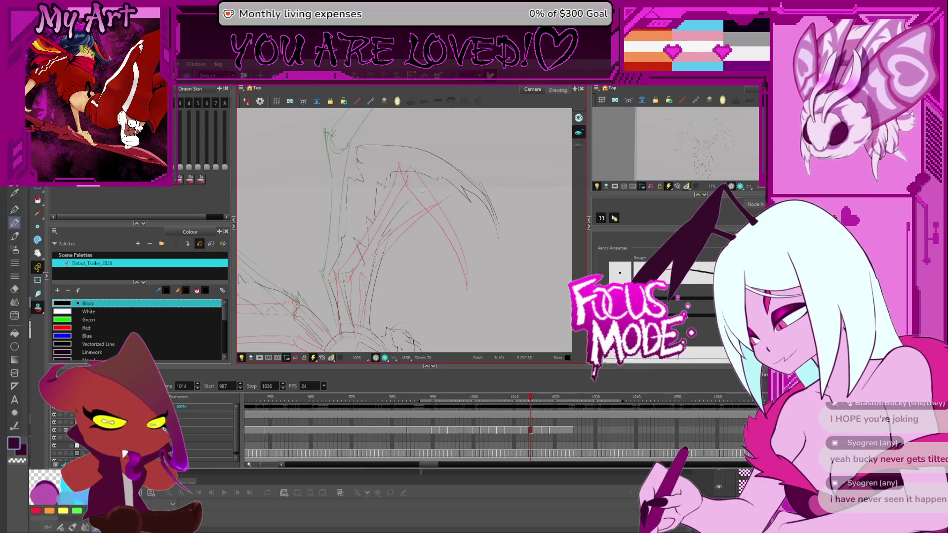
left_click_drag(401, 221, 390, 214)
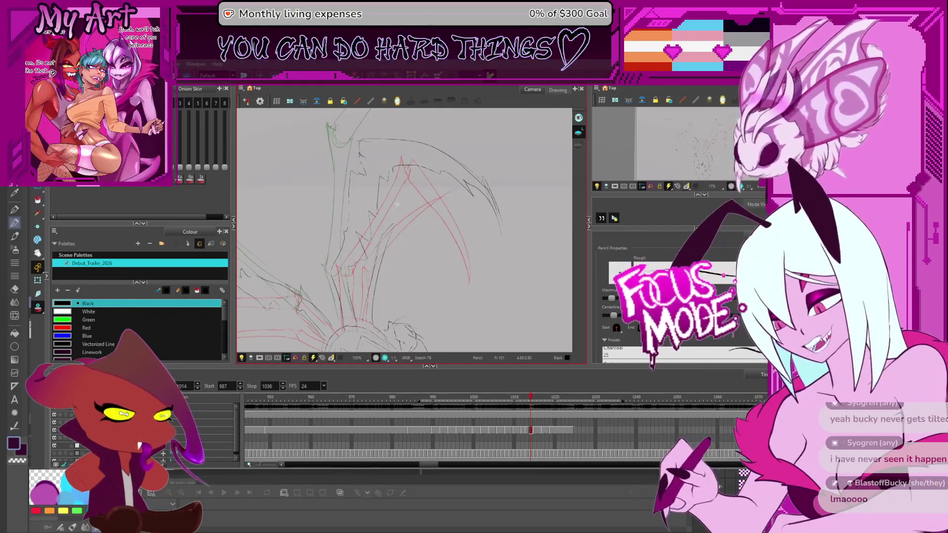
key("ctrl")
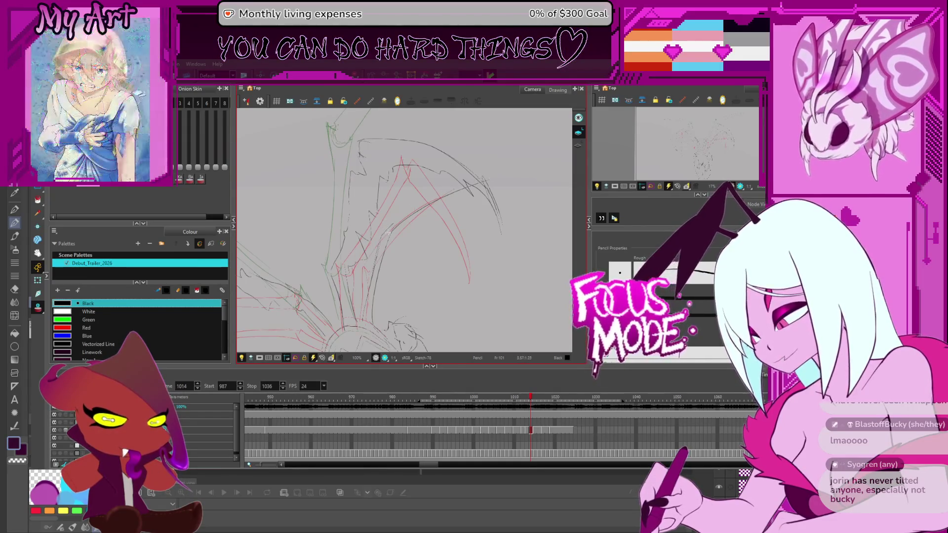
mouse_move(440, 205)
left_mouse_down()
mouse_move(402, 180)
mouse_move(418, 259)
mouse_move(476, 196)
mouse_move(496, 229)
mouse_move(516, 210)
mouse_move(499, 199)
left_mouse_up()
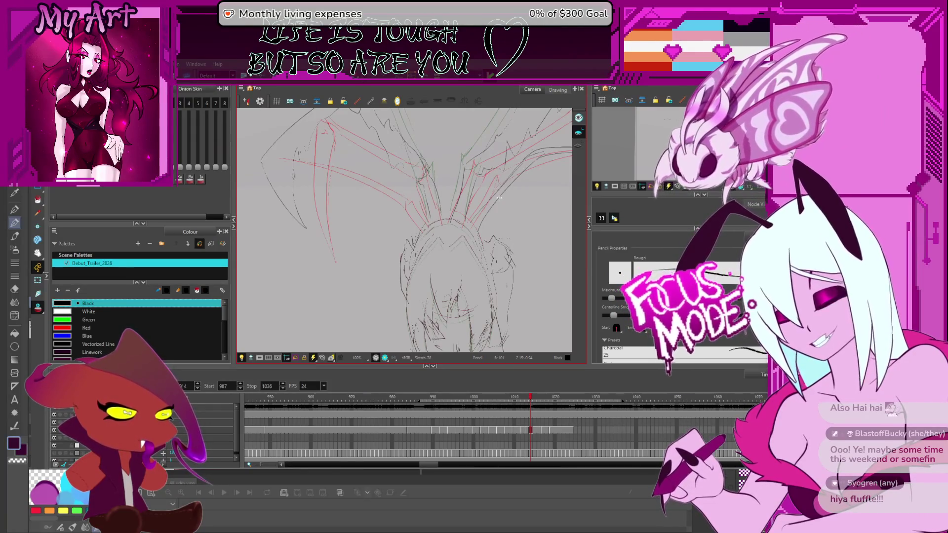
- Draw a short dark pencil stroke on the left wing of frame 1014
mouse_move(385, 206)
left_mouse_down()
mouse_move(400, 246)
mouse_move(428, 241)
mouse_move(398, 222)
left_mouse_up()
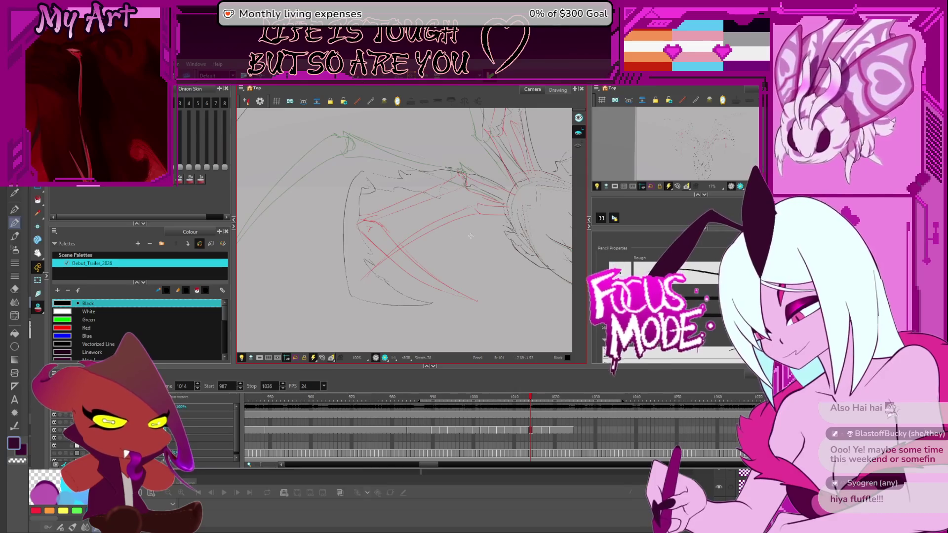
left_click_drag(493, 232, 433, 246)
key("1")
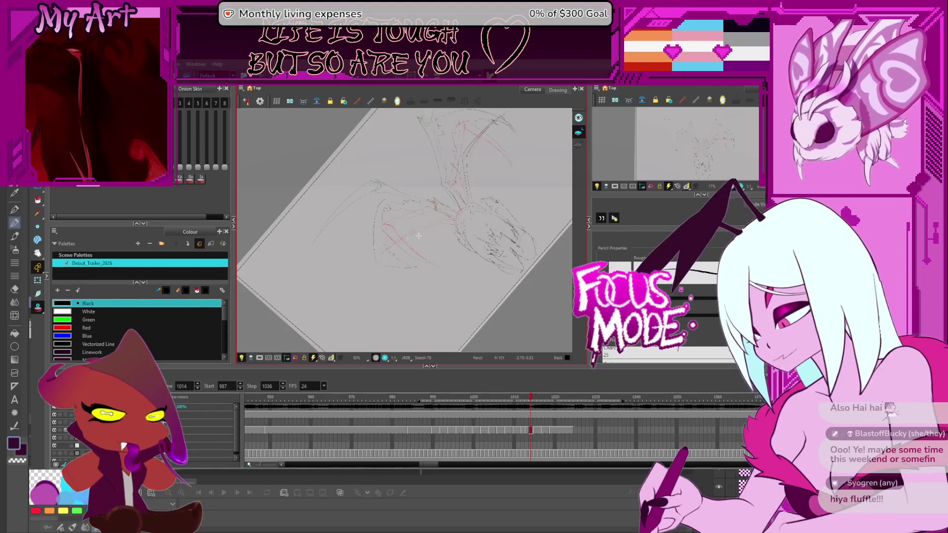
key("2")
key("2")
left_click_drag(342, 313, 359, 287)
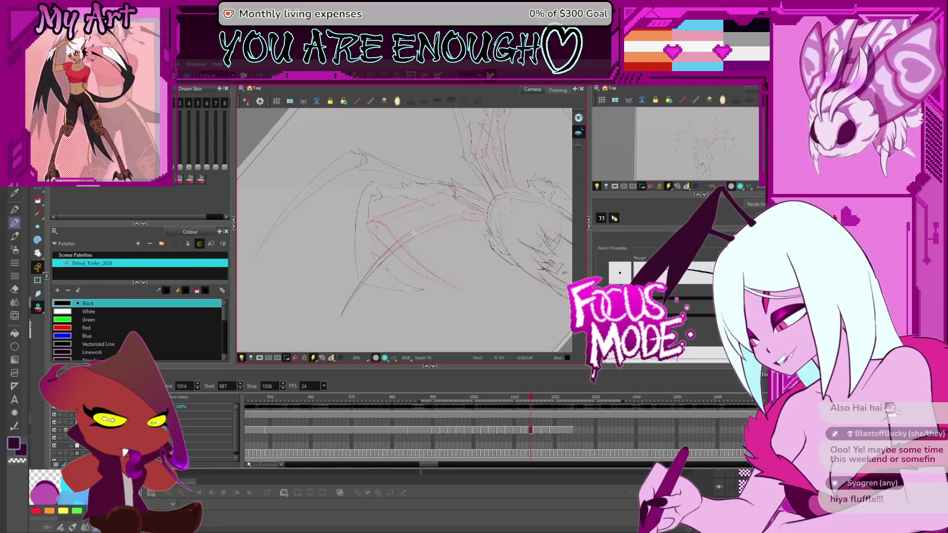
key("2")
key("2")
left_click_drag(414, 233, 417, 237)
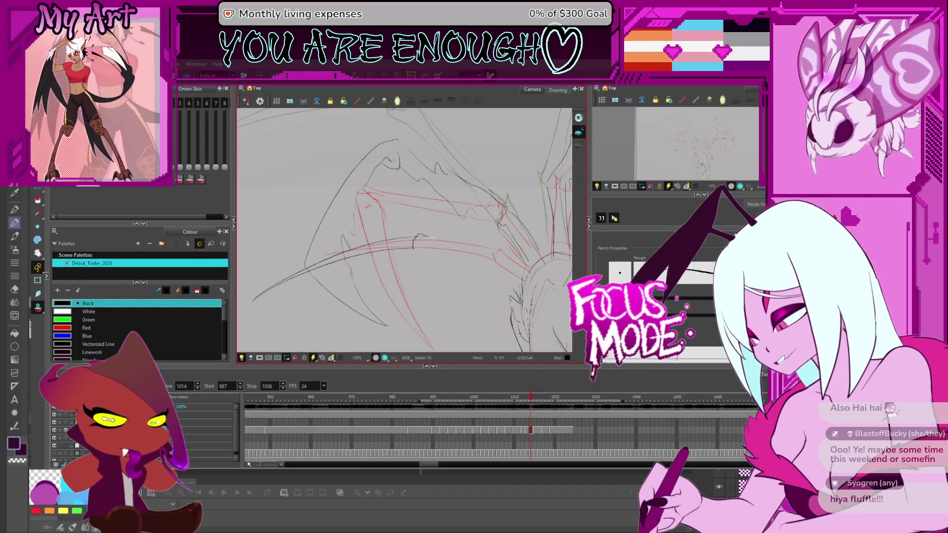
mouse_move(431, 237)
left_mouse_down()
mouse_move(376, 304)
mouse_move(393, 264)
left_mouse_up()
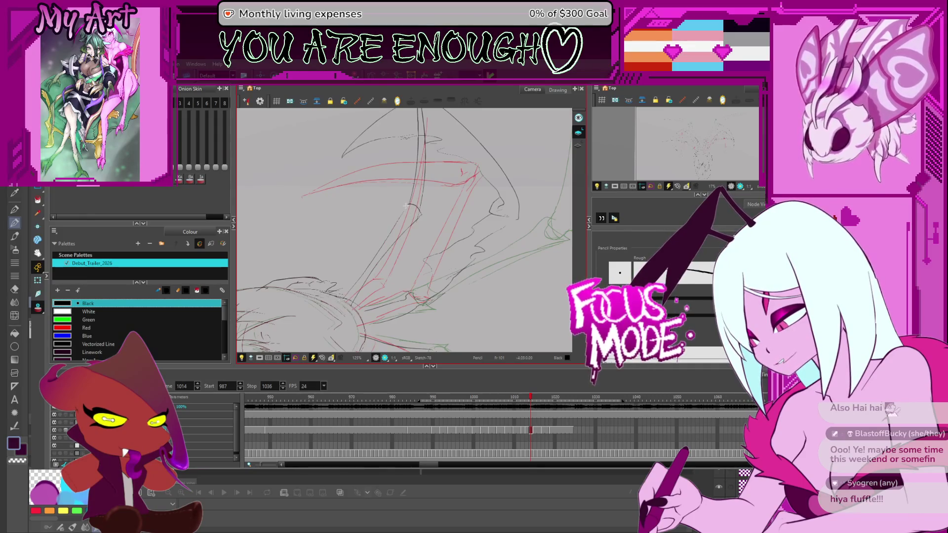
- Reshape the new left-wing stroke with the Contour Editor
key("alt+q")
left_click(378, 264)
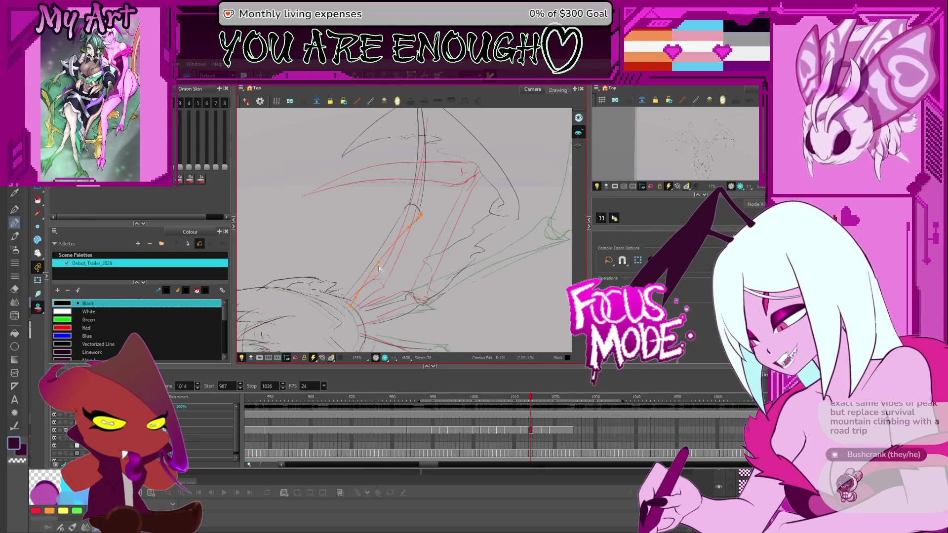
mouse_move(378, 265)
left_mouse_down()
mouse_move(401, 250)
mouse_move(390, 144)
mouse_move(395, 153)
left_mouse_up()
scroll(456, 259, "down", 4)
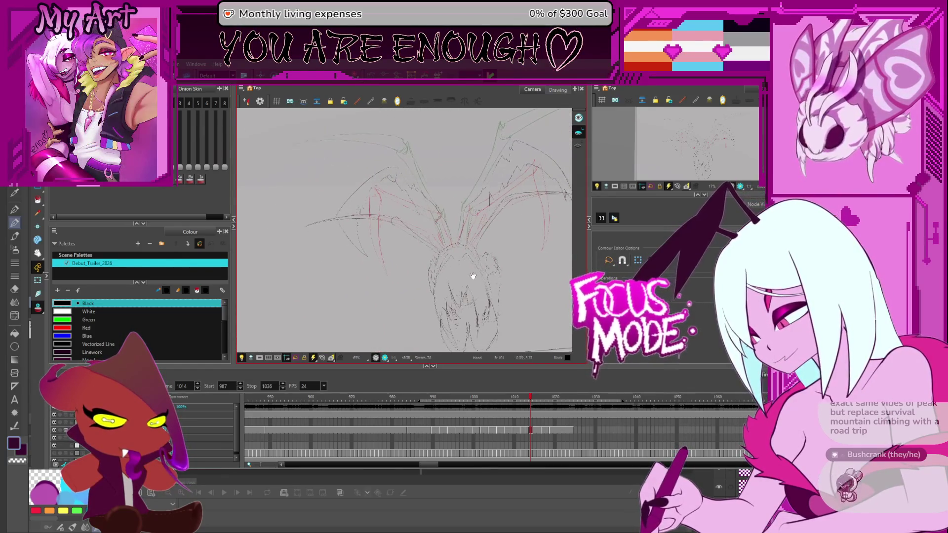
left_click_drag(455, 259, 453, 226)
- Select the reshaped wing stroke and then the red wing construction strokes
key("alt+s")
left_click(468, 216)
scroll(468, 216, "up", 4)
mouse_move(448, 210)
left_mouse_down()
mouse_move(414, 238)
mouse_move(495, 229)
left_mouse_up()
scroll(480, 191, "down", 1)
mouse_move(445, 212)
left_mouse_down()
mouse_move(393, 243)
mouse_move(353, 225)
left_mouse_up()
left_click(360, 239)
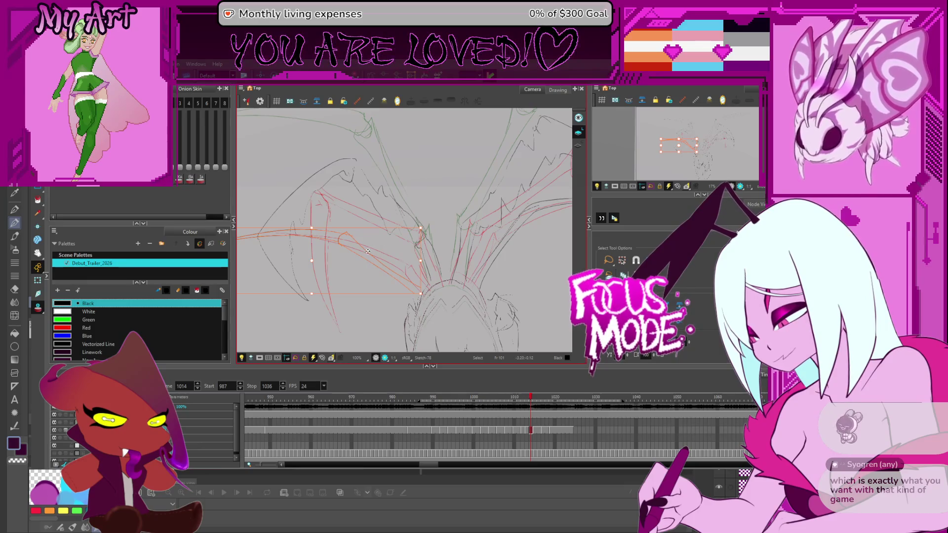
left_click_drag(451, 262, 464, 250)
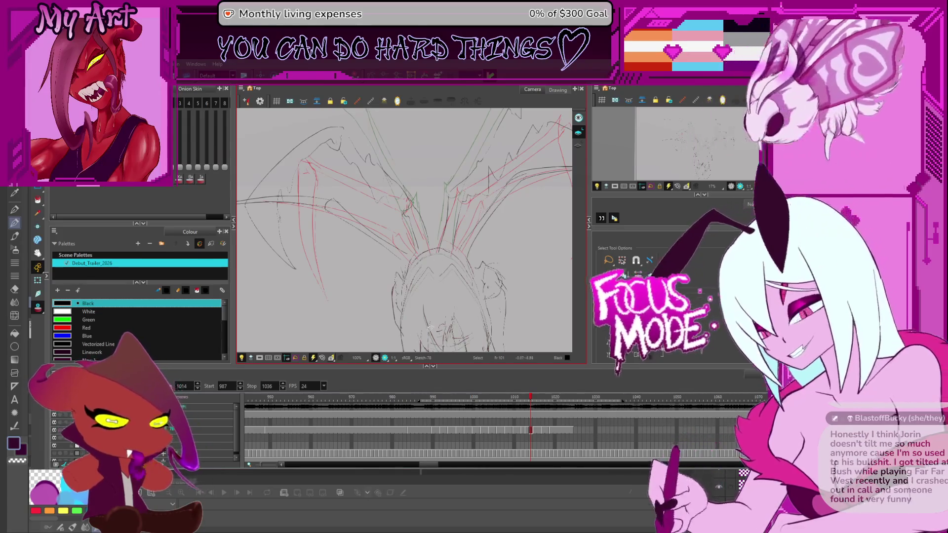
- Zoom out over the whole creature and reset the canvas rotation
key("1")
left_click_drag(531, 232, 536, 251)
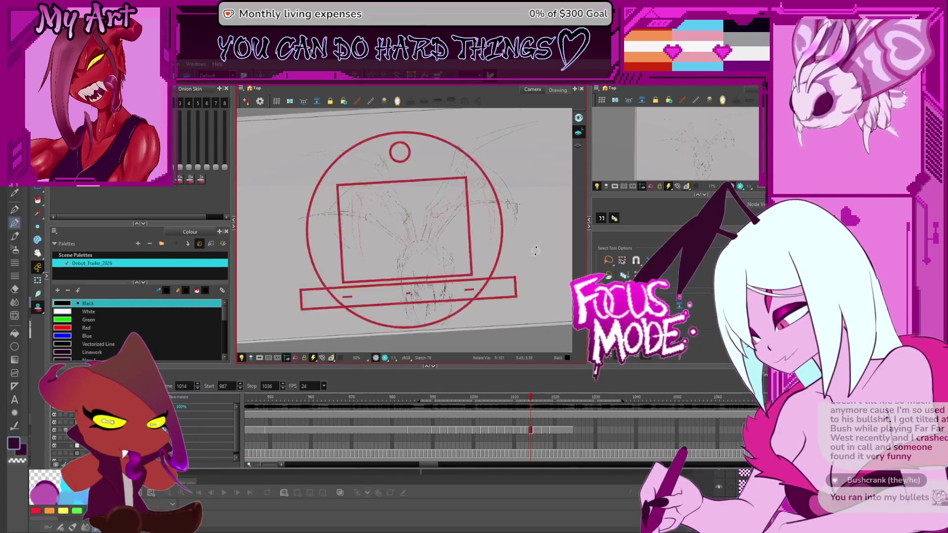
scroll(513, 222, "up", 2)
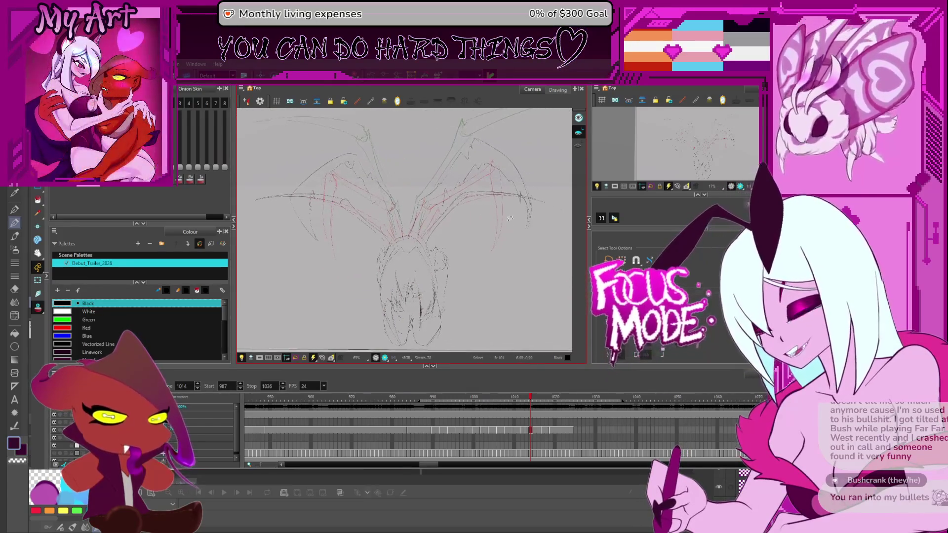
left_click(322, 358)
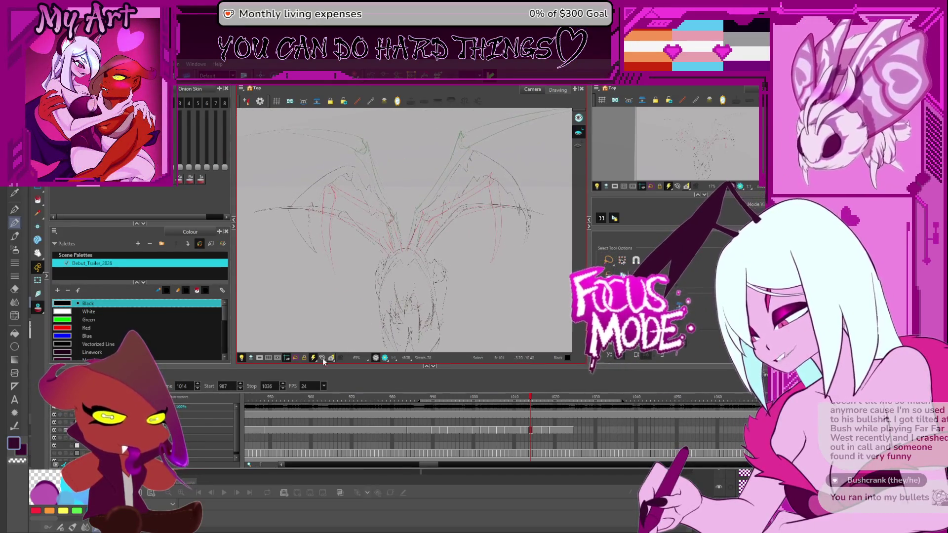
- Play back the wing animation, then step through the frames back to frame 1015
key("Return")
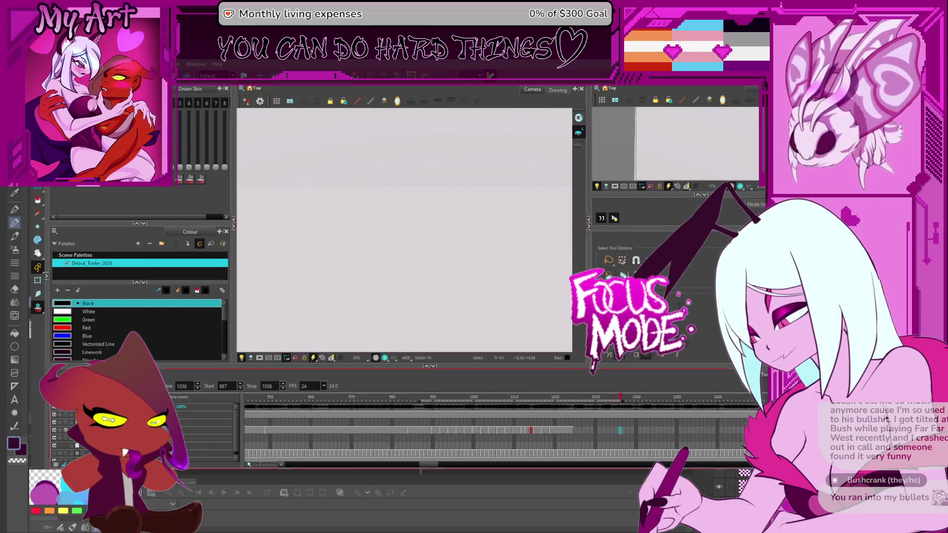
key("Return")
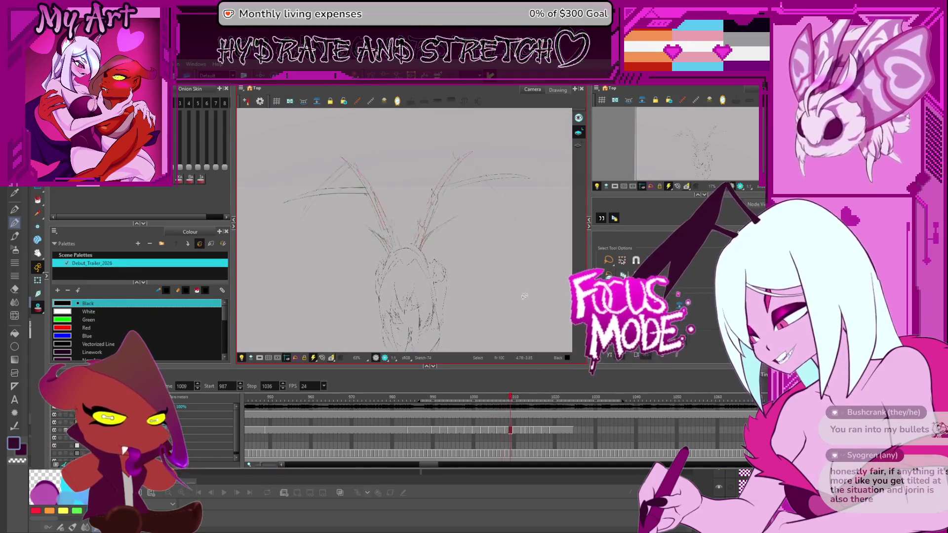
key("period")
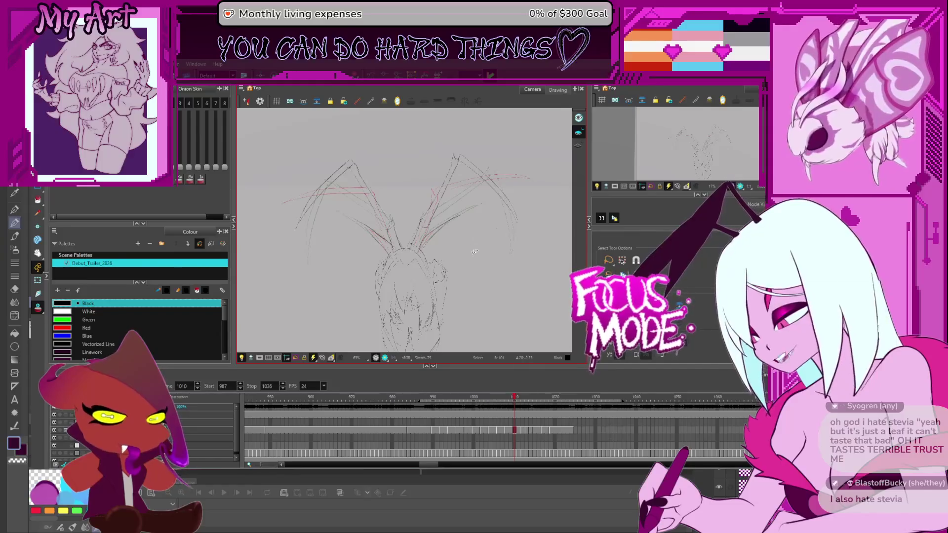
key("period")
key("period")
key("period")
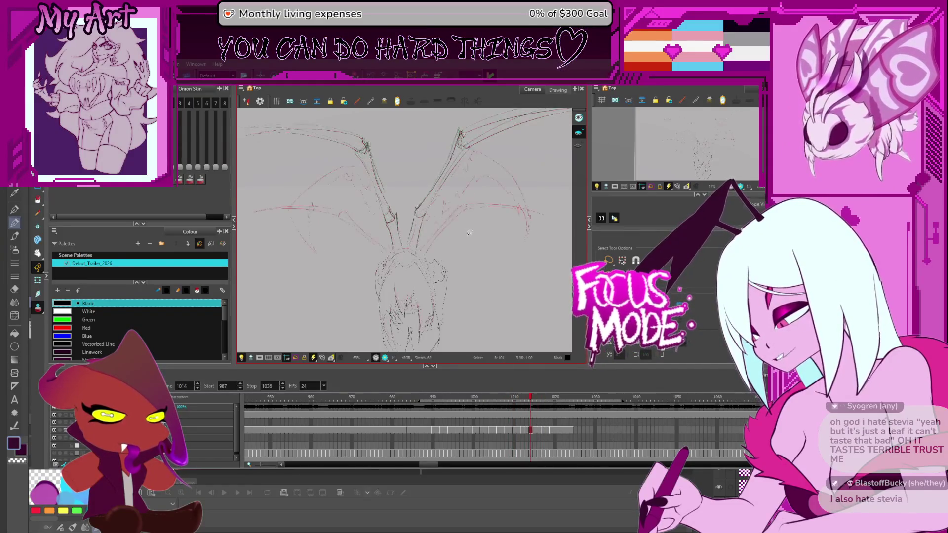
key("comma")
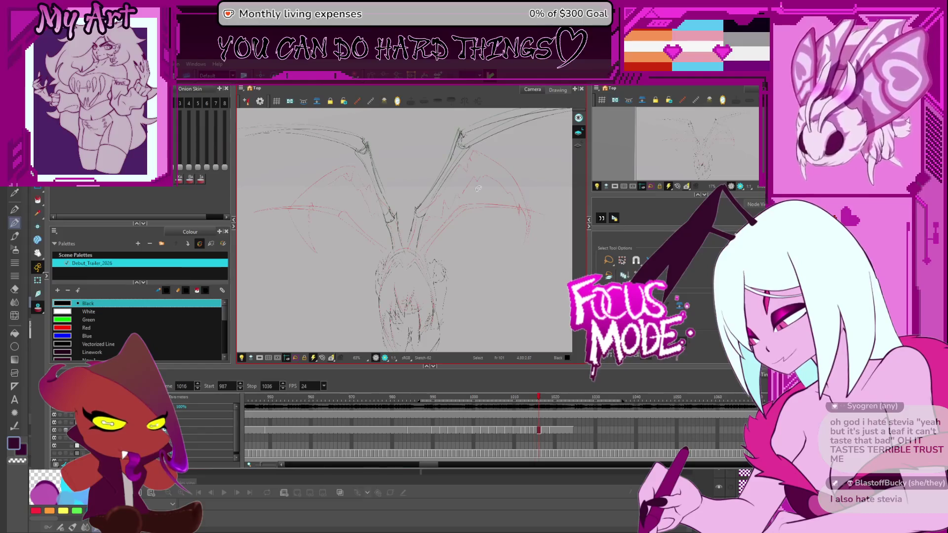
key("comma")
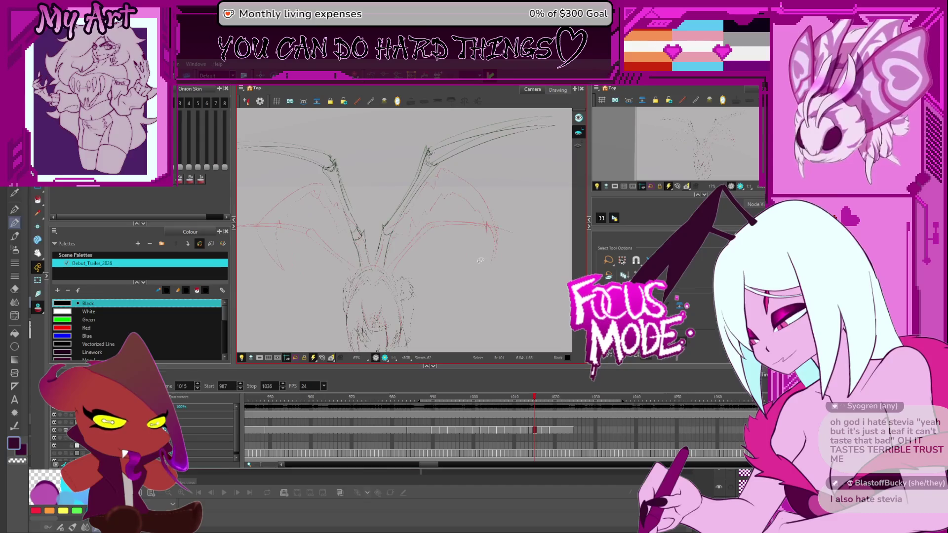
- Switch to the Pencil and tilt the canvas for drawing
key("1")
left_click_drag(472, 260, 361, 281)
key("2")
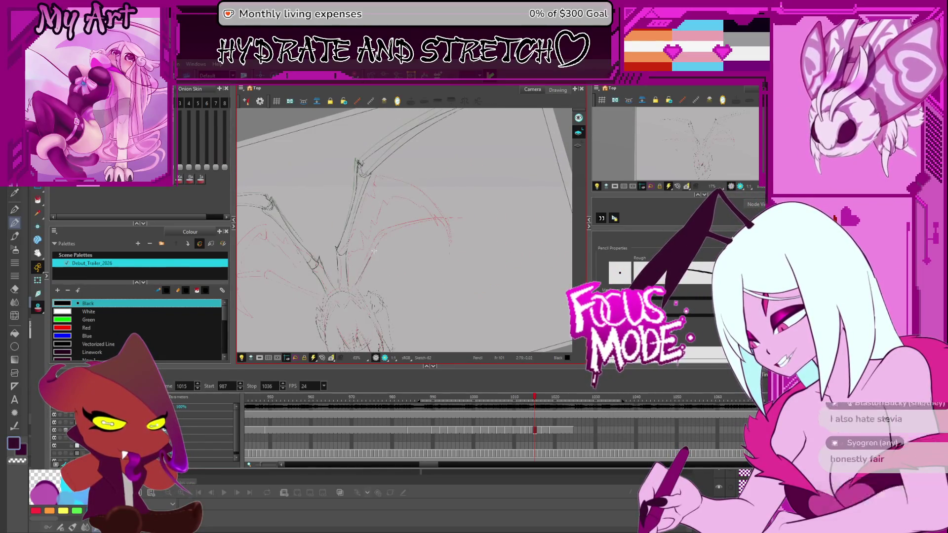
- Add short dark pencil strokes on the right wing-leg and at its joint
mouse_move(455, 206)
left_mouse_down()
mouse_move(424, 232)
mouse_move(389, 225)
left_mouse_up()
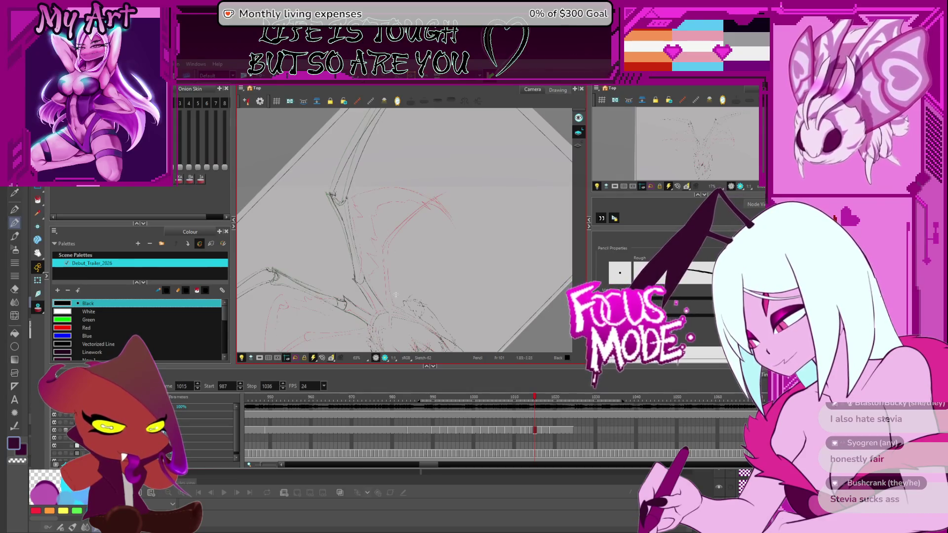
left_click_drag(386, 283, 385, 296)
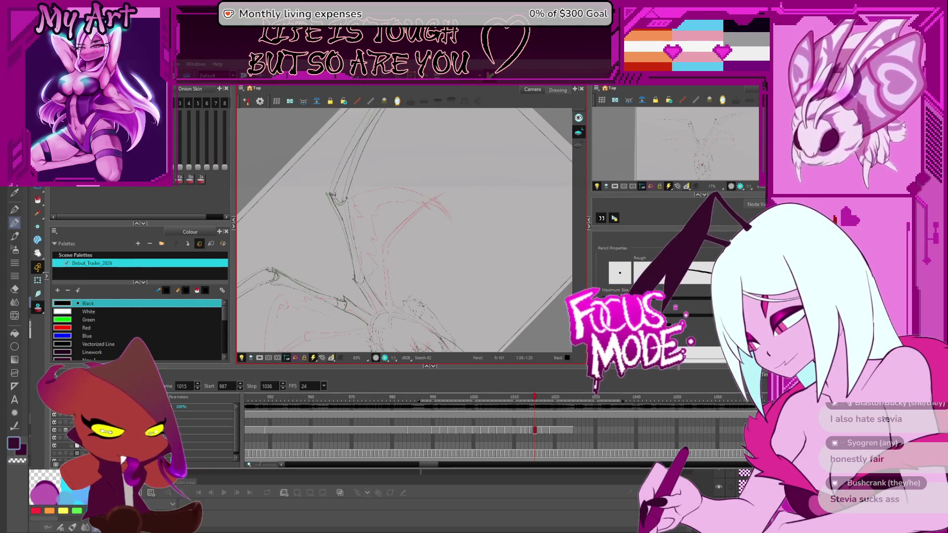
scroll(386, 299, "up", 3)
mouse_move(415, 211)
left_mouse_down()
mouse_move(375, 155)
mouse_move(396, 251)
mouse_move(389, 266)
left_mouse_up()
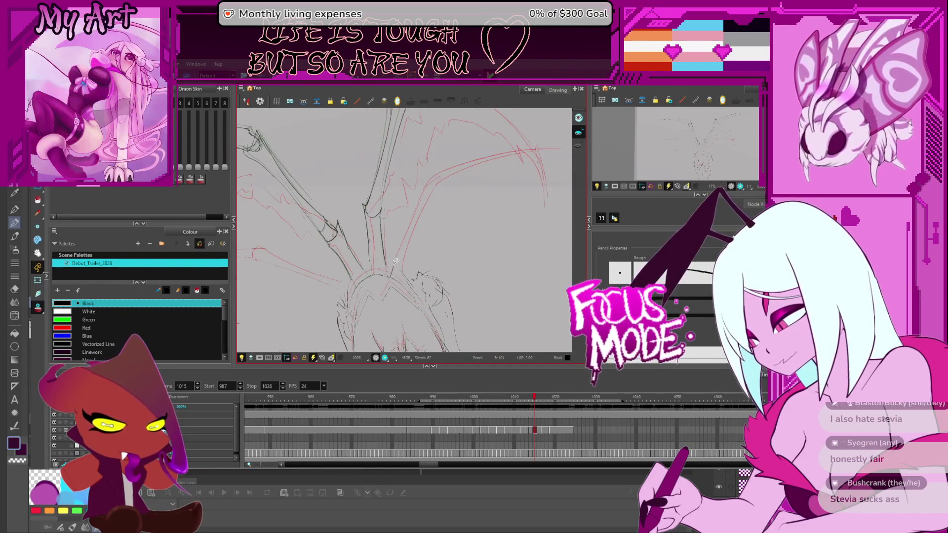
key("alt+s")
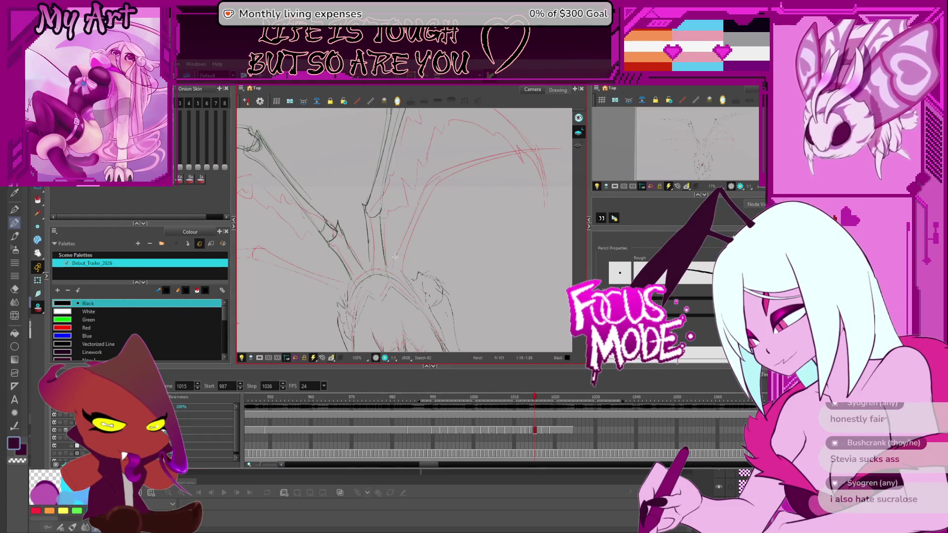
left_click_drag(395, 257, 396, 248)
key("alt+slash")
left_click_drag(431, 188, 447, 173)
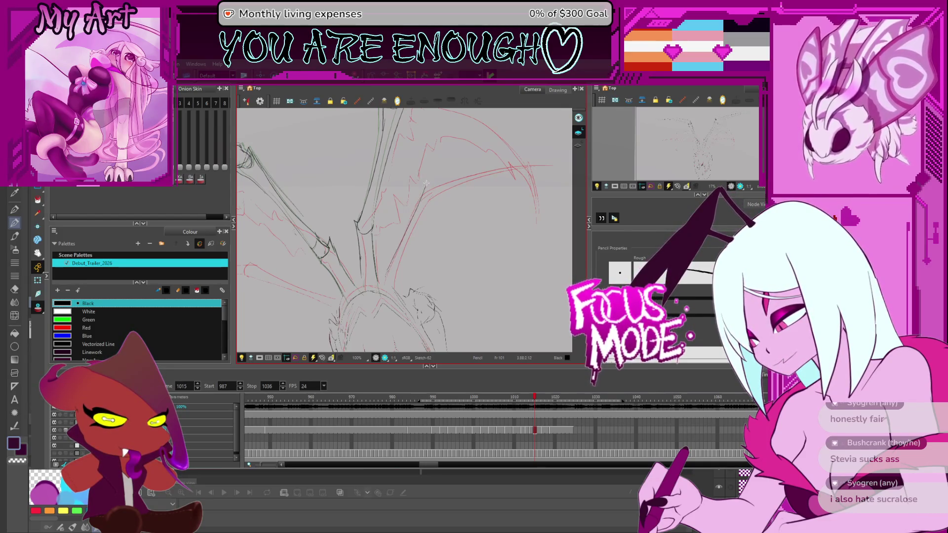
- Draw a longer dark pencil line along the right wing-leg over the red curve
left_click_drag(445, 173, 421, 196)
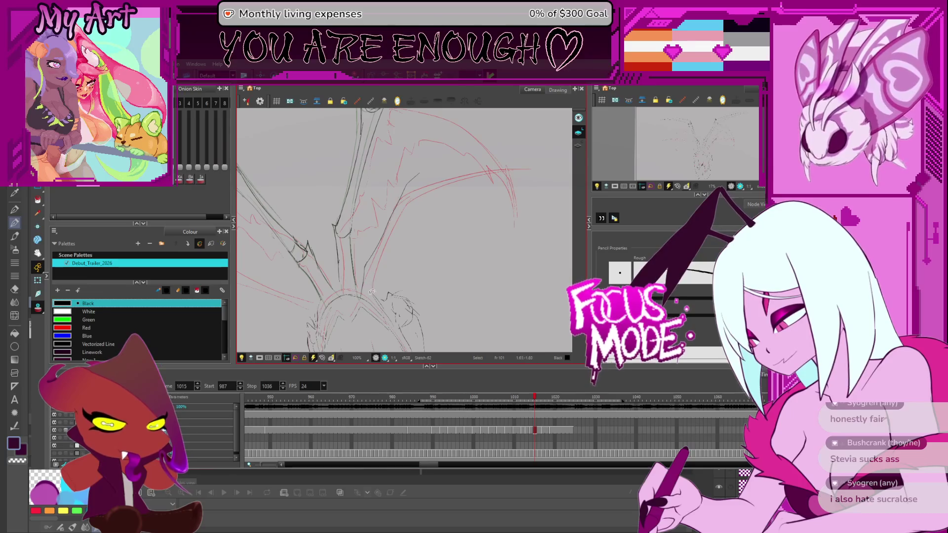
left_click_drag(415, 265, 473, 214)
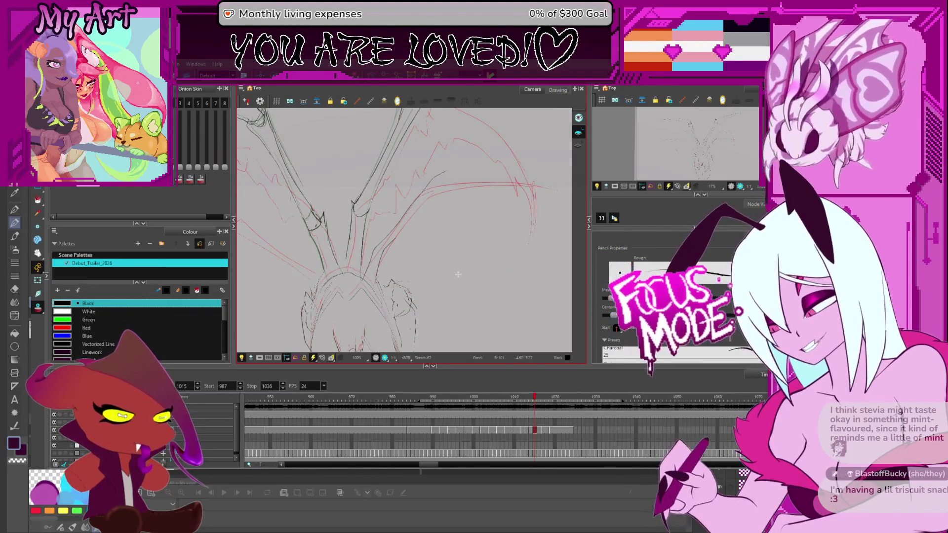
left_click_drag(474, 198, 465, 197)
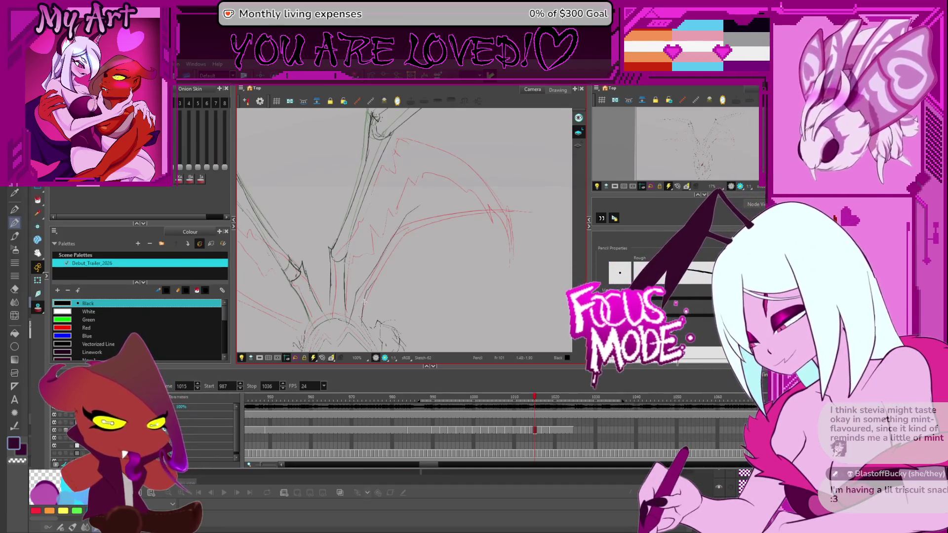
left_click_drag(365, 293, 415, 223)
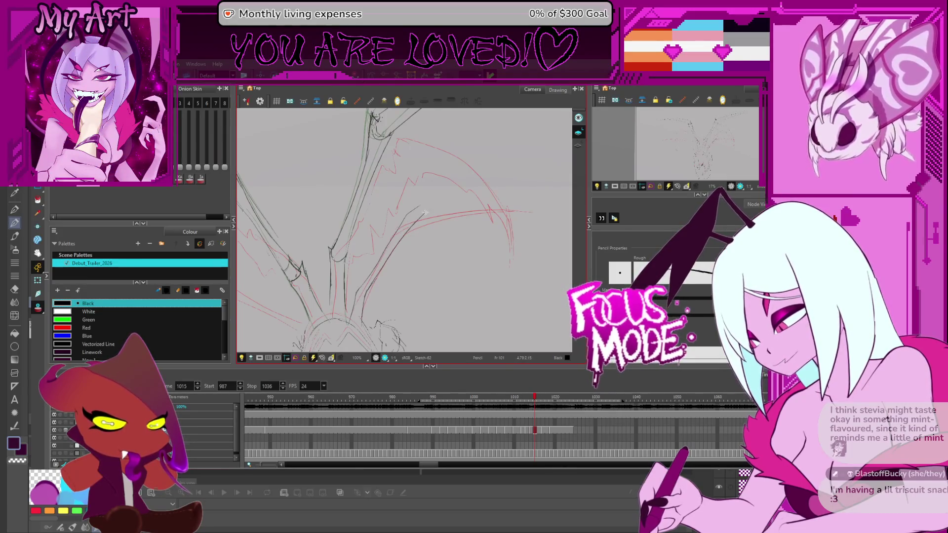
mouse_move(424, 212)
left_mouse_down()
mouse_move(417, 228)
mouse_move(484, 214)
mouse_move(474, 203)
mouse_move(383, 227)
mouse_move(422, 214)
left_mouse_up()
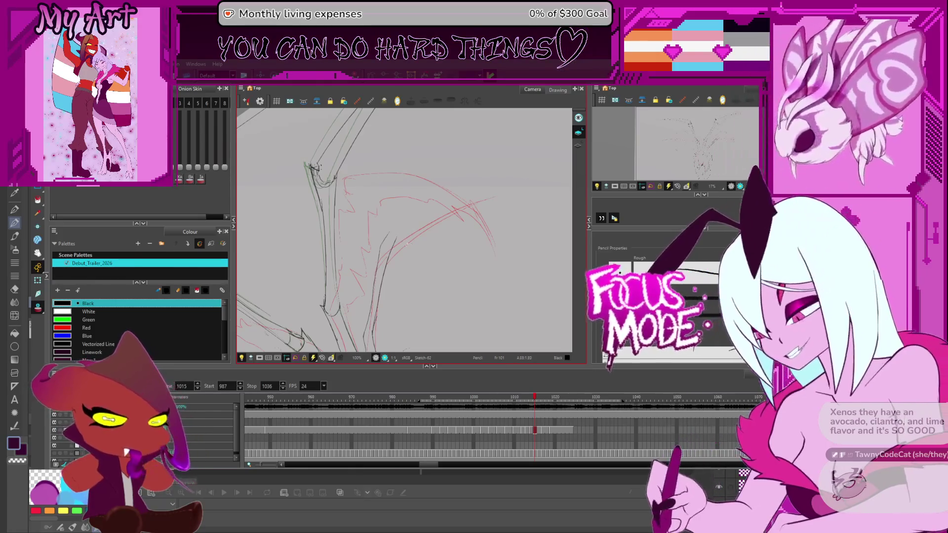
scroll(399, 251, "up", 1)
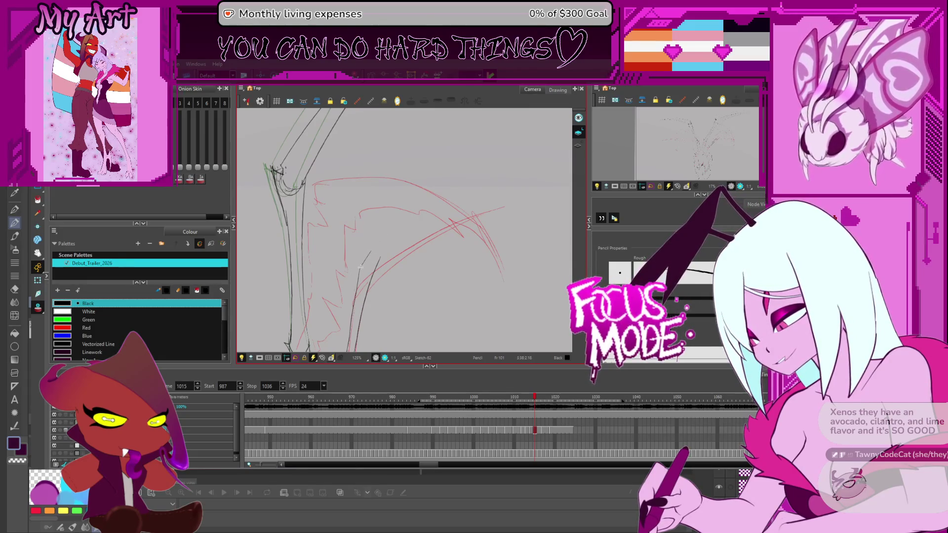
- Undo the misplaced black arc, draw a long line up the wing-leg, then undo it
key("ctrl+z")
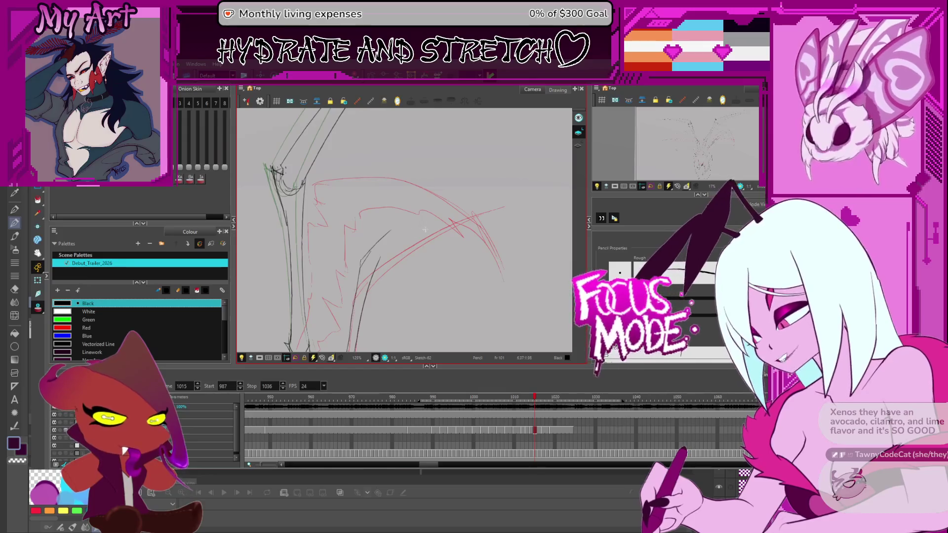
mouse_move(430, 298)
left_mouse_down()
mouse_move(444, 271)
mouse_move(481, 255)
mouse_move(416, 256)
left_mouse_up()
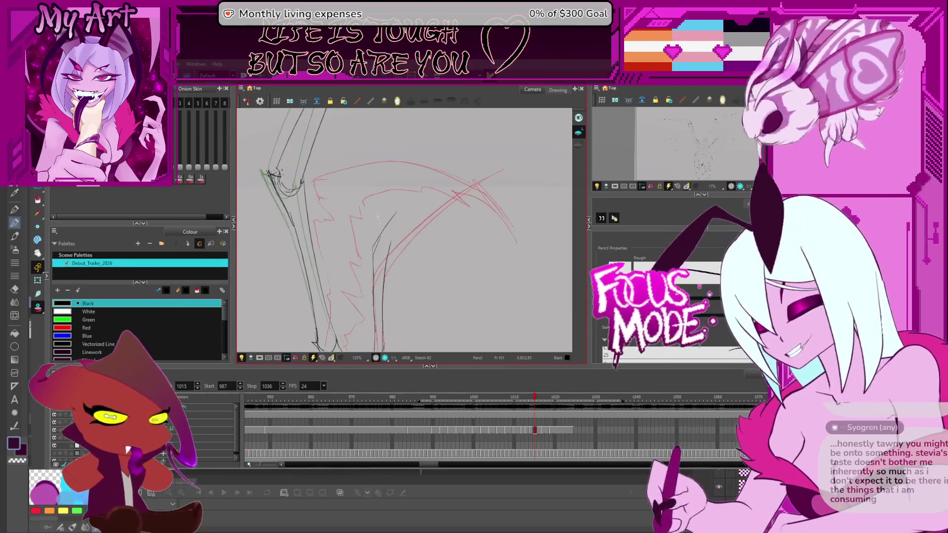
left_click_drag(386, 236, 488, 168)
mouse_move(409, 246)
left_mouse_down()
mouse_move(383, 236)
mouse_move(468, 146)
left_mouse_up()
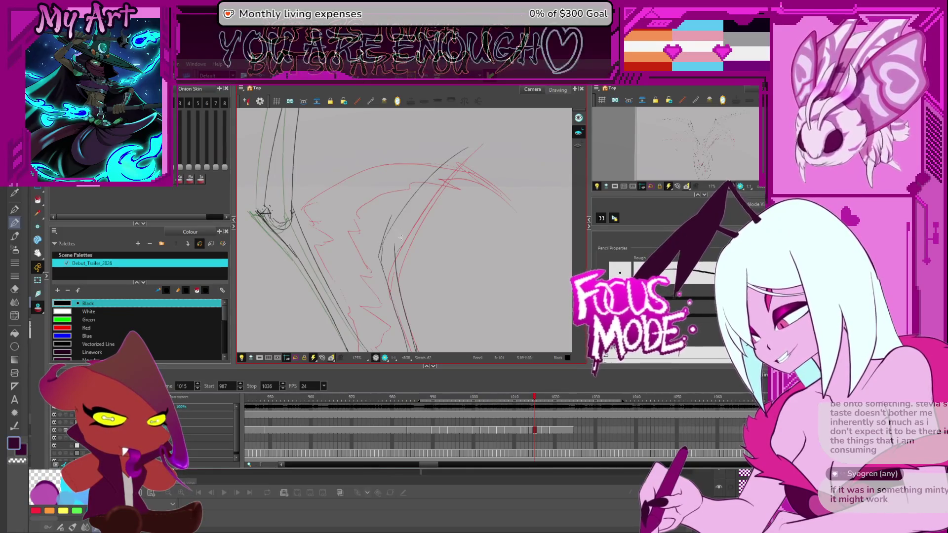
key("ctrl+z")
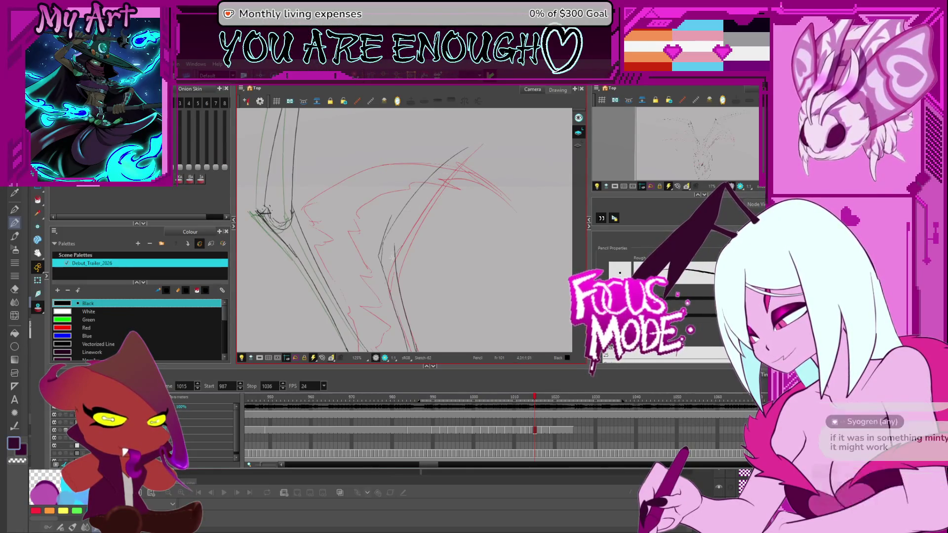
mouse_move(455, 190)
left_mouse_down()
mouse_move(495, 148)
mouse_move(419, 251)
left_mouse_up()
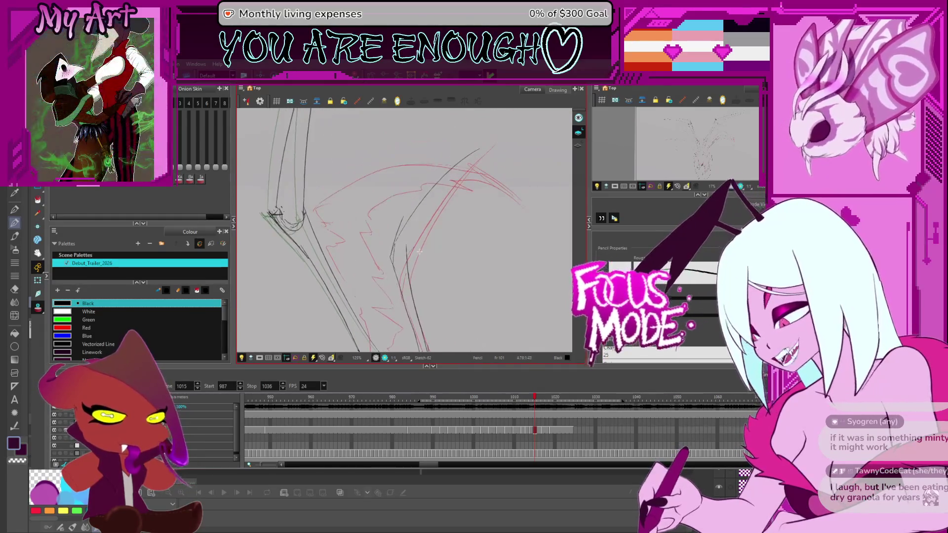
- Retry the long wing-curve stroke twice, undo both, then select the red wing-tip strokes
left_click_drag(488, 139, 402, 258)
key("ctrl+z")
left_click_drag(488, 139, 403, 258)
key("ctrl+z")
mouse_move(496, 193)
left_mouse_down()
mouse_move(420, 276)
mouse_move(396, 286)
mouse_move(470, 205)
left_mouse_up()
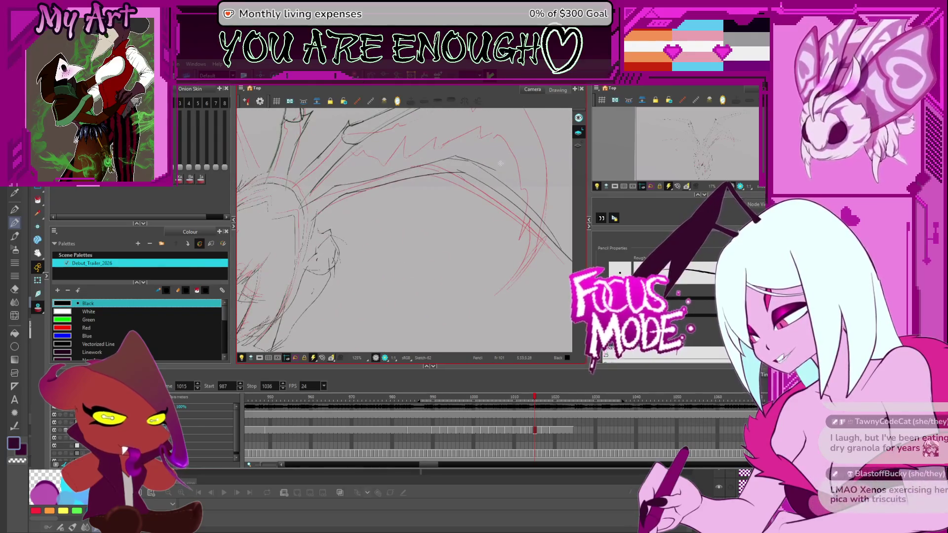
left_click_drag(500, 163, 444, 247)
key("alt+s")
left_click_drag(385, 151, 497, 273)
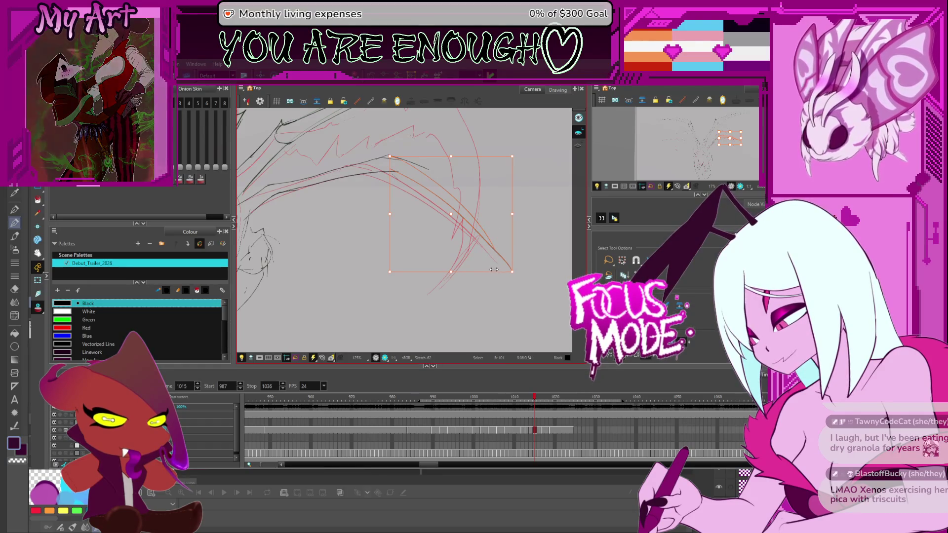
- Deselect the red strokes, then pan, straighten and zoom the view out to 63%
left_click(383, 267)
key("space")
mouse_move(383, 267)
left_mouse_down()
mouse_move(400, 253)
mouse_move(395, 228)
mouse_move(428, 194)
left_mouse_up()
scroll(428, 194, "down", 3)
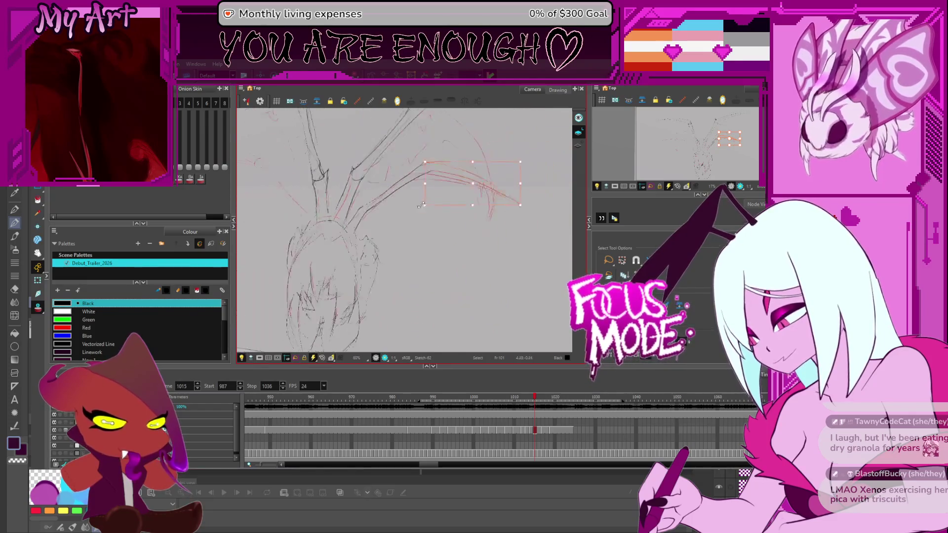
key("space")
left_click_drag(415, 246, 464, 301)
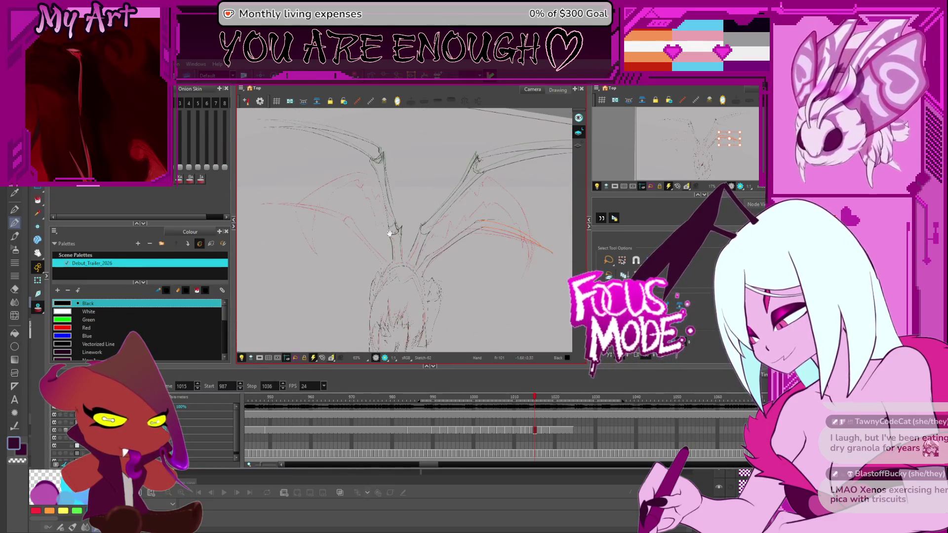
mouse_move(361, 201)
left_mouse_down()
mouse_move(383, 207)
mouse_move(363, 250)
mouse_move(390, 245)
left_mouse_up()
- Trace a dark pencil line over a faint stroke on the left wing
key("alt+x")
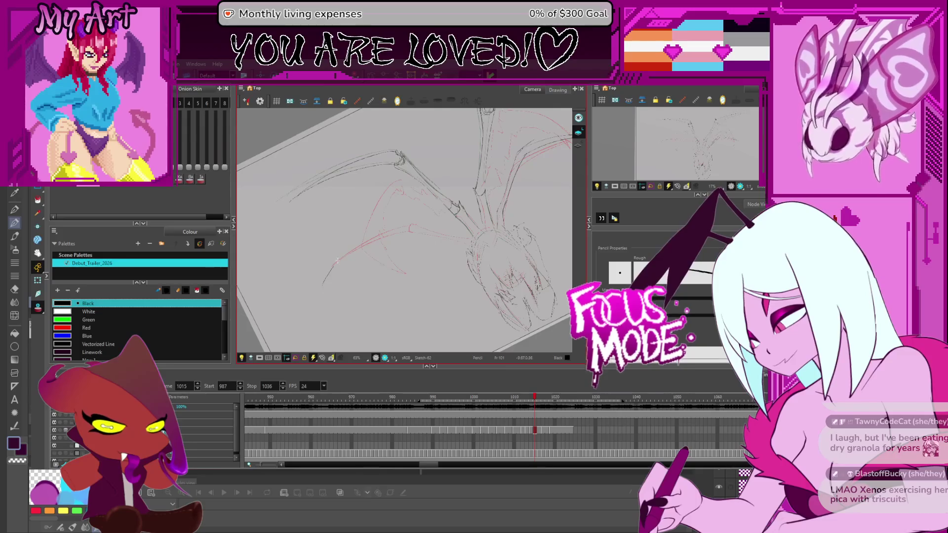
left_click_drag(323, 277, 355, 244)
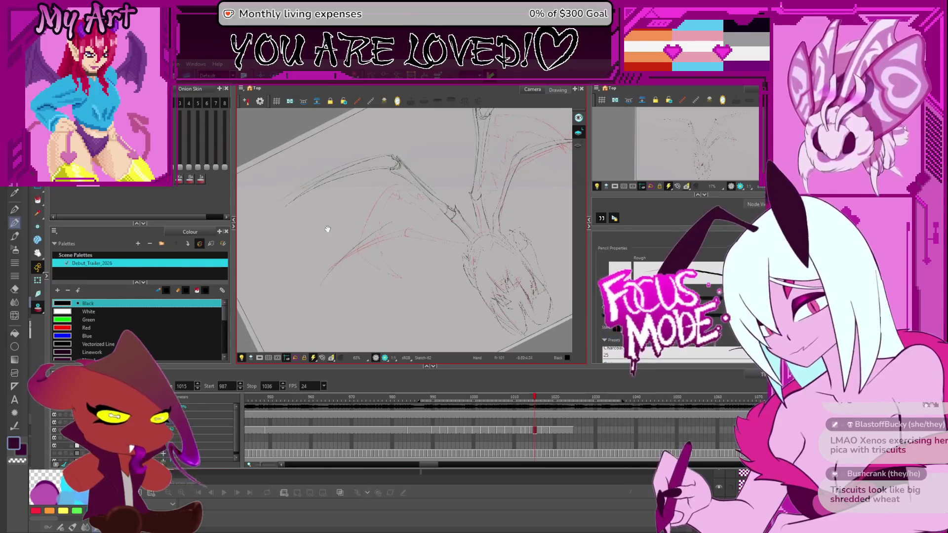
mouse_move(395, 249)
left_mouse_down()
mouse_move(444, 241)
mouse_move(397, 221)
left_mouse_up()
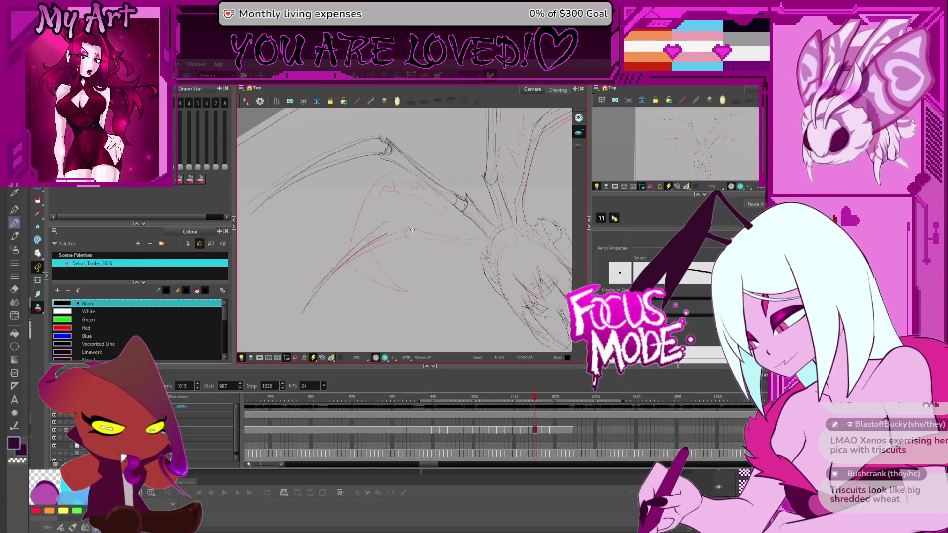
left_click_drag(481, 220, 404, 206)
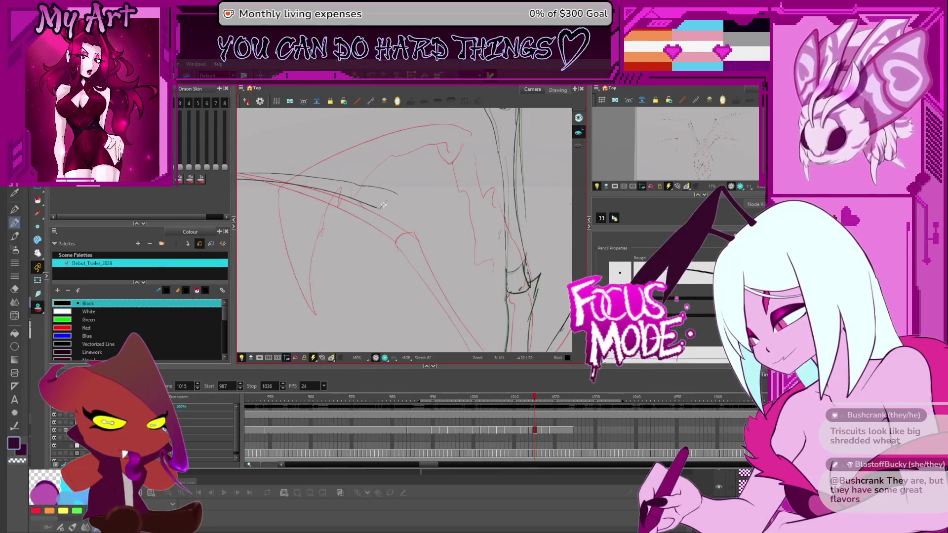
mouse_move(388, 207)
left_mouse_down()
mouse_move(409, 191)
mouse_move(405, 170)
mouse_move(502, 246)
left_mouse_up()
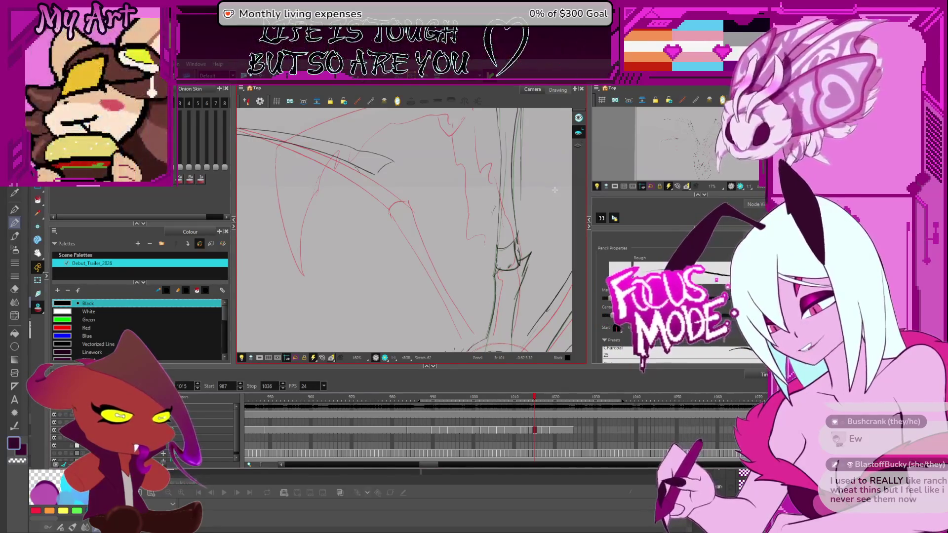
left_click_drag(477, 249, 404, 222)
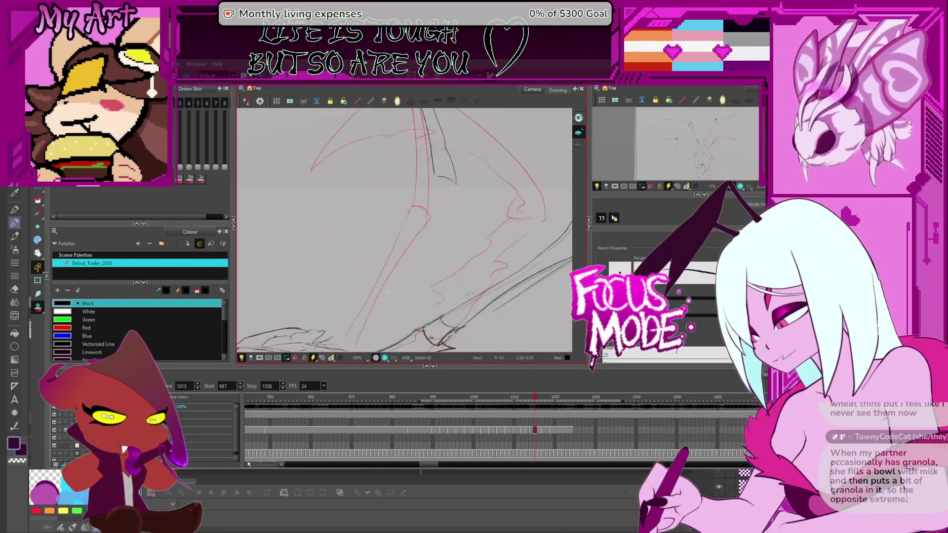
scroll(358, 321, "down", 3)
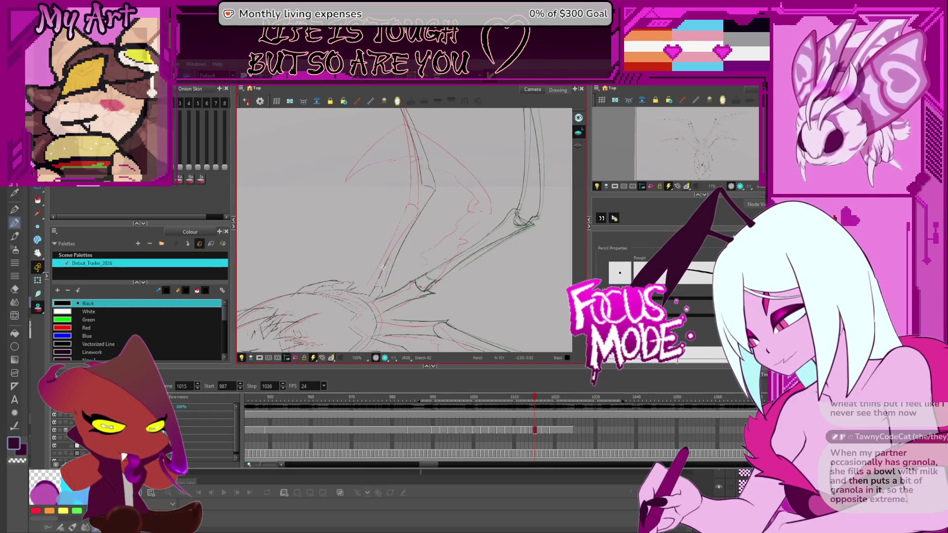
- Undo the last black wing strokes and turn the view back upright, zoomed out
key("ctrl+z")
key("ctrl+z")
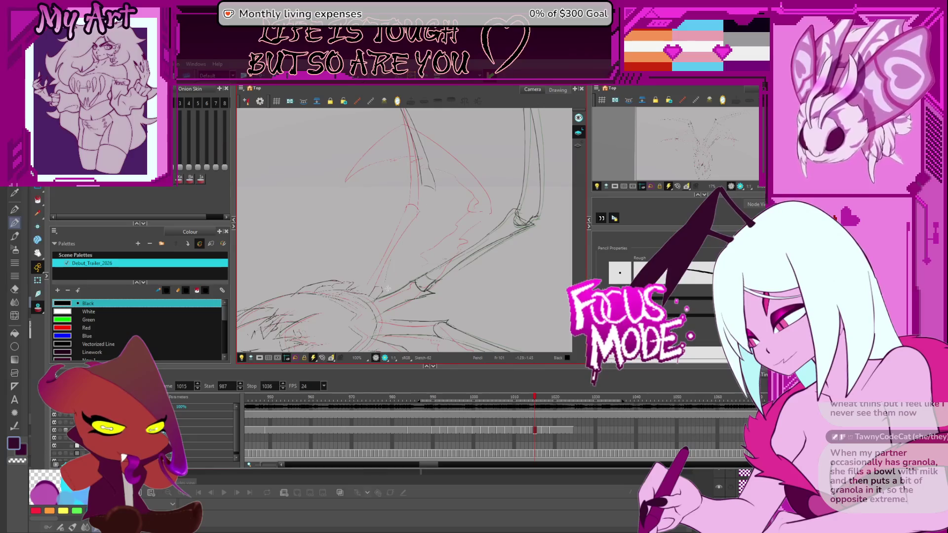
key("alt+s")
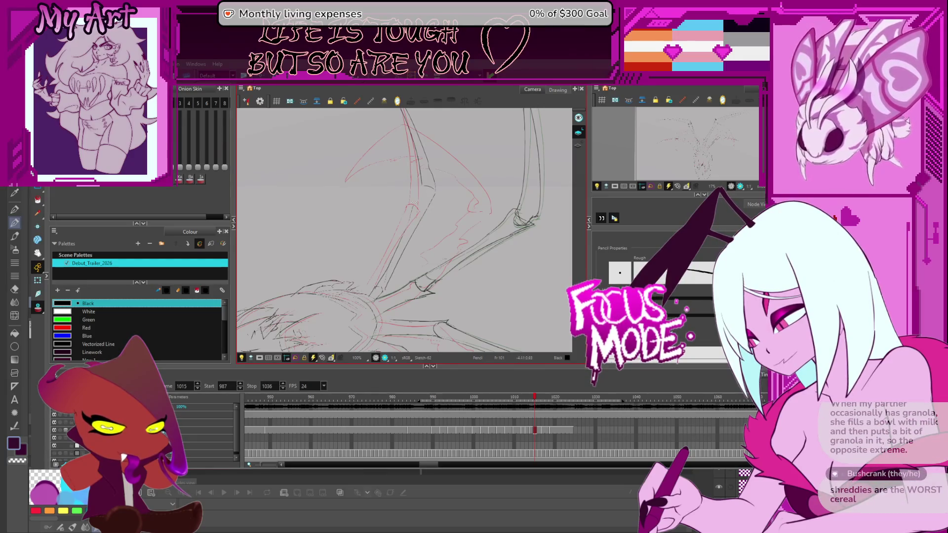
left_click_drag(422, 188, 380, 279)
mouse_move(405, 208)
left_mouse_down()
mouse_move(456, 179)
mouse_move(474, 207)
left_mouse_up()
scroll(474, 208, "down", 2)
mouse_move(489, 266)
left_mouse_down()
mouse_move(492, 275)
mouse_move(528, 231)
mouse_move(494, 310)
left_mouse_up()
scroll(509, 312, "down", 1)
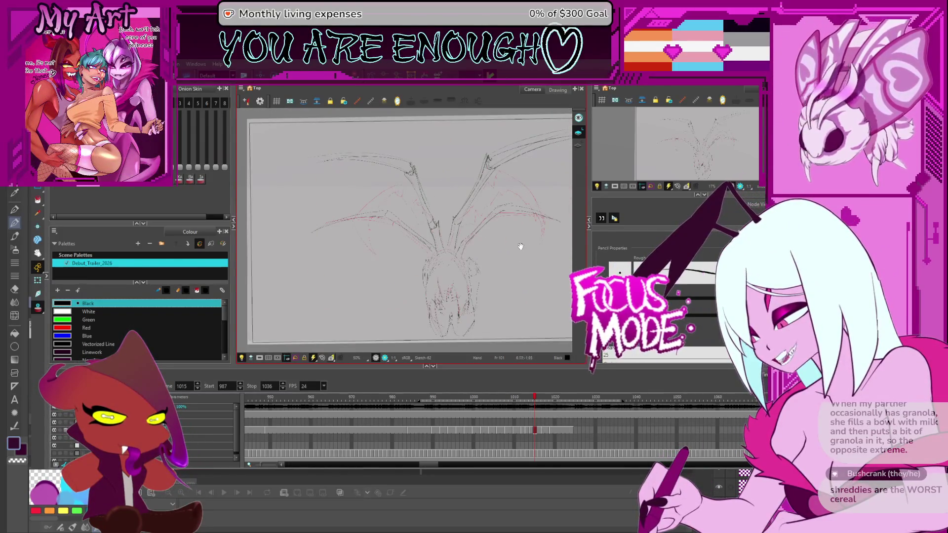
left_click_drag(519, 247, 487, 252)
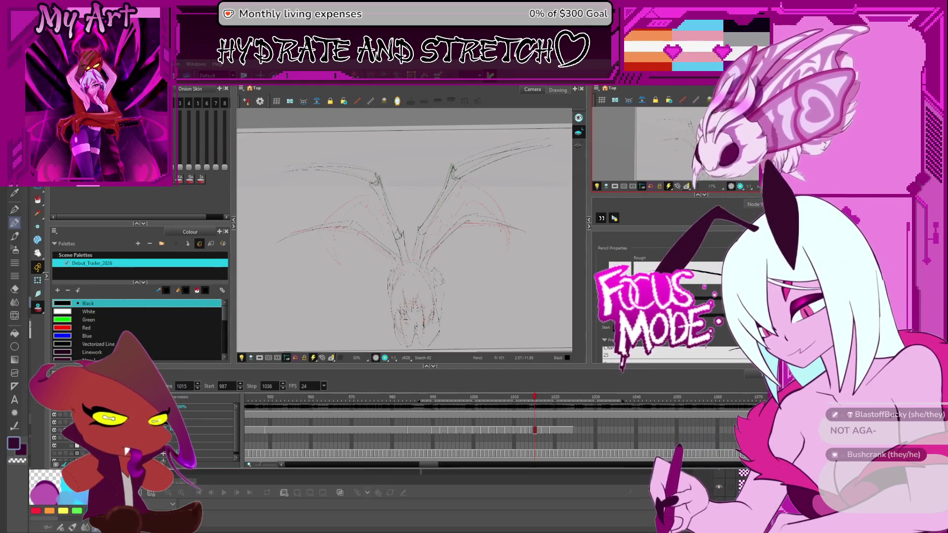
key("space")
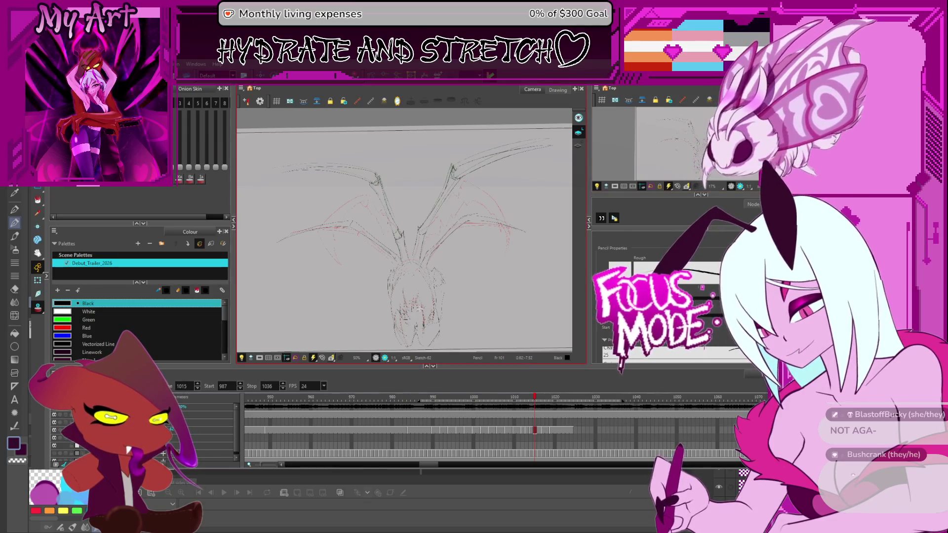
left_click_drag(362, 246, 387, 264)
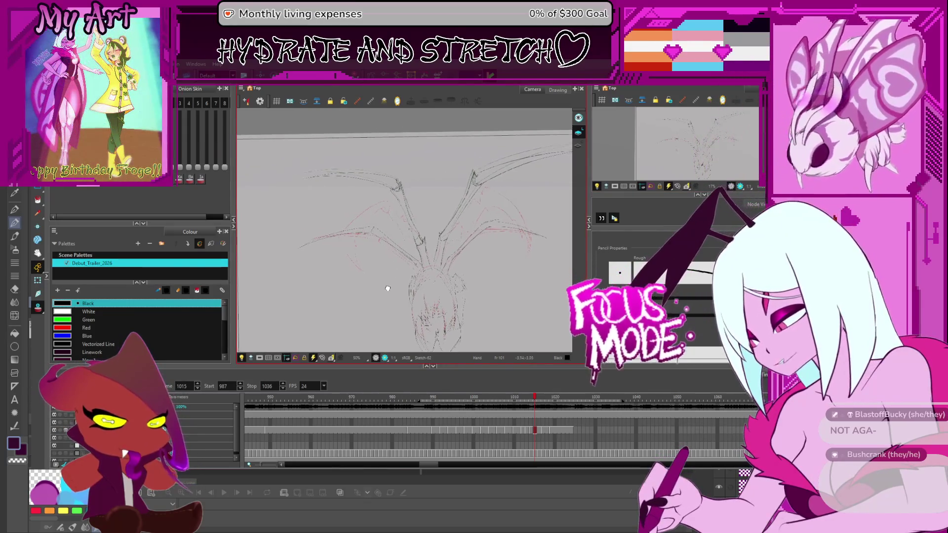
- Move the red left-wing strokes up-left and stretch one small stroke into place
key("alt+s")
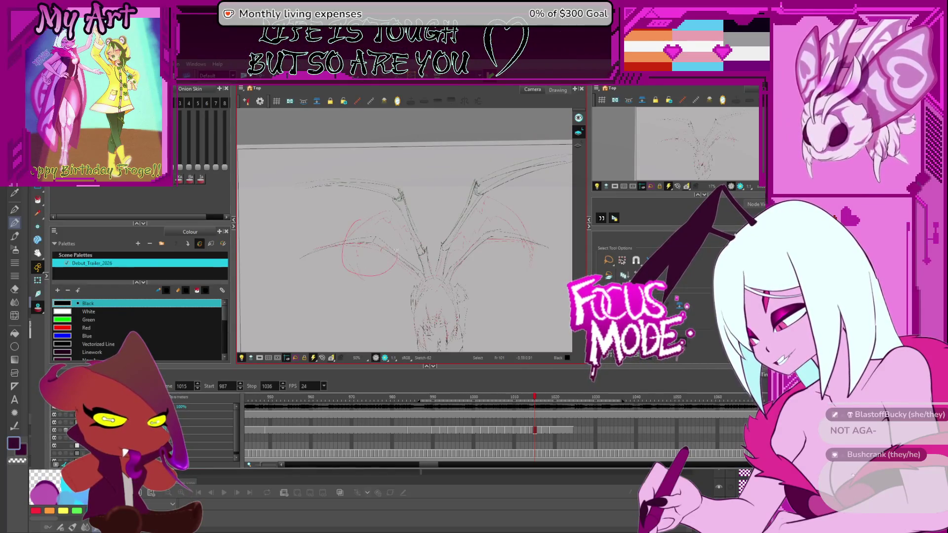
scroll(406, 261, "up", 2)
left_click_drag(414, 298, 396, 289)
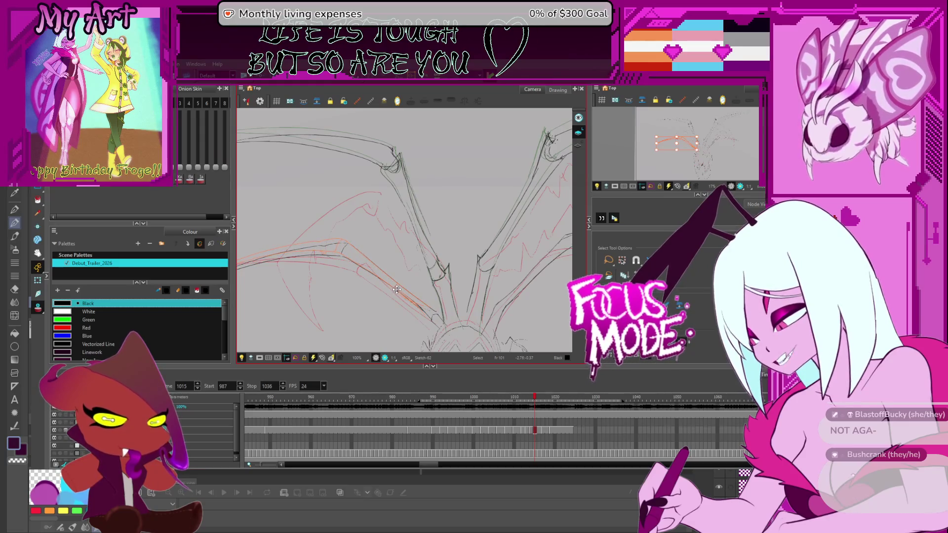
scroll(396, 301, "right", 2)
scroll(396, 301, "down", 1)
left_click(401, 300)
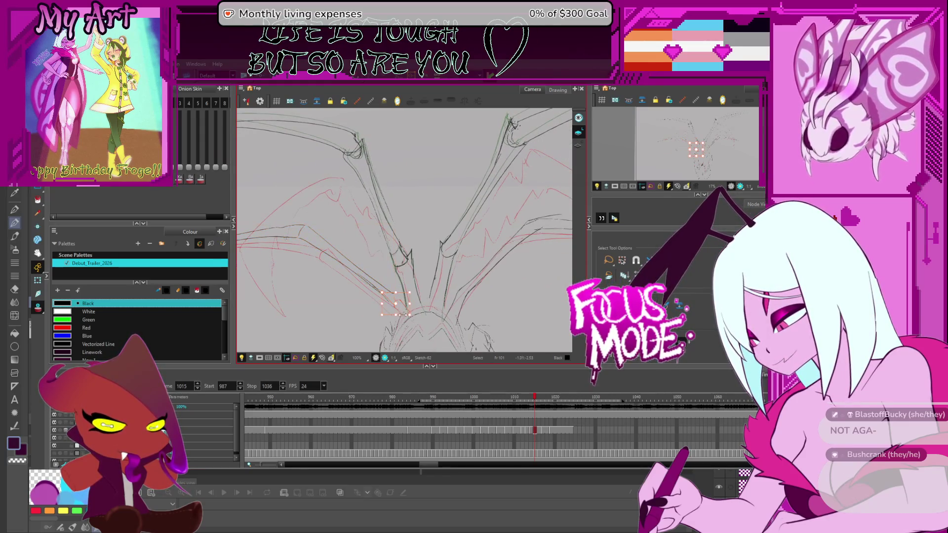
left_click_drag(382, 291, 371, 279)
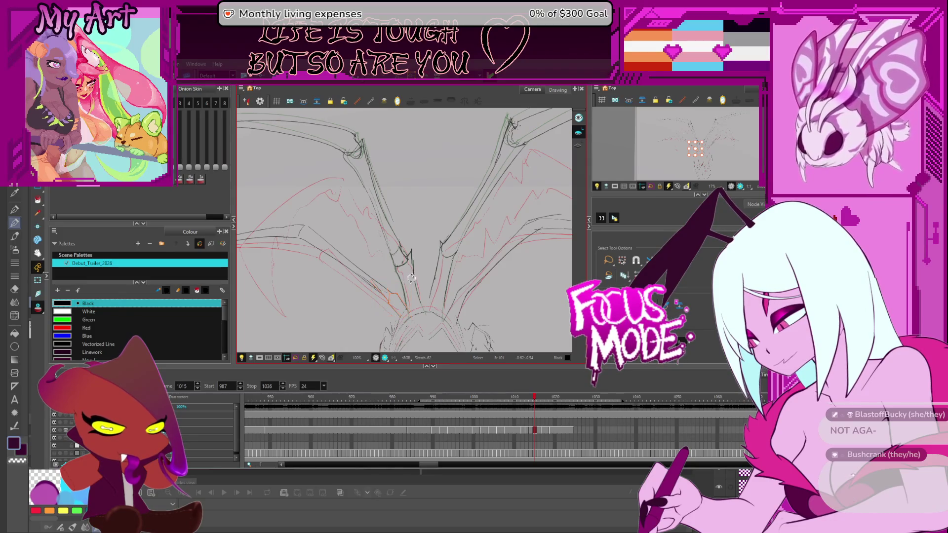
- Play the animation back to check the wing motion
scroll(395, 302, "down", 4)
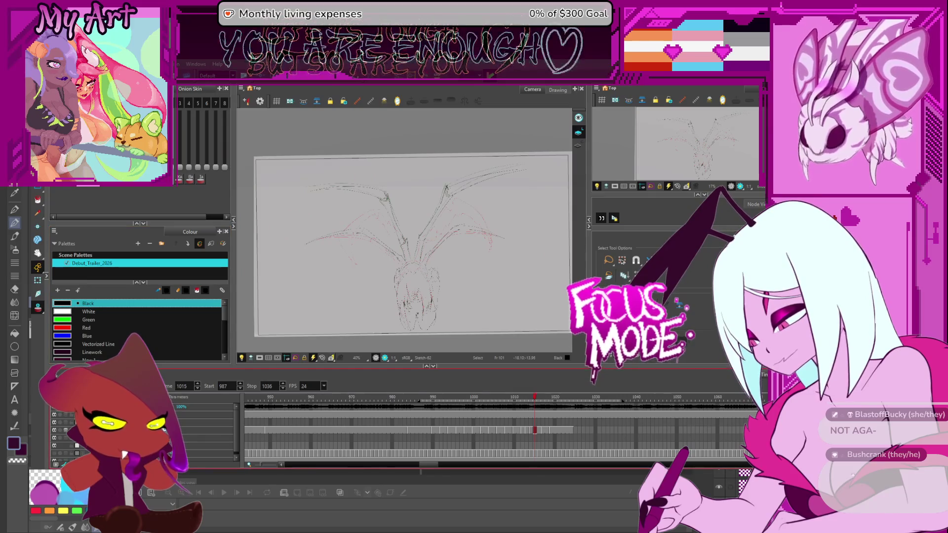
key("Return")
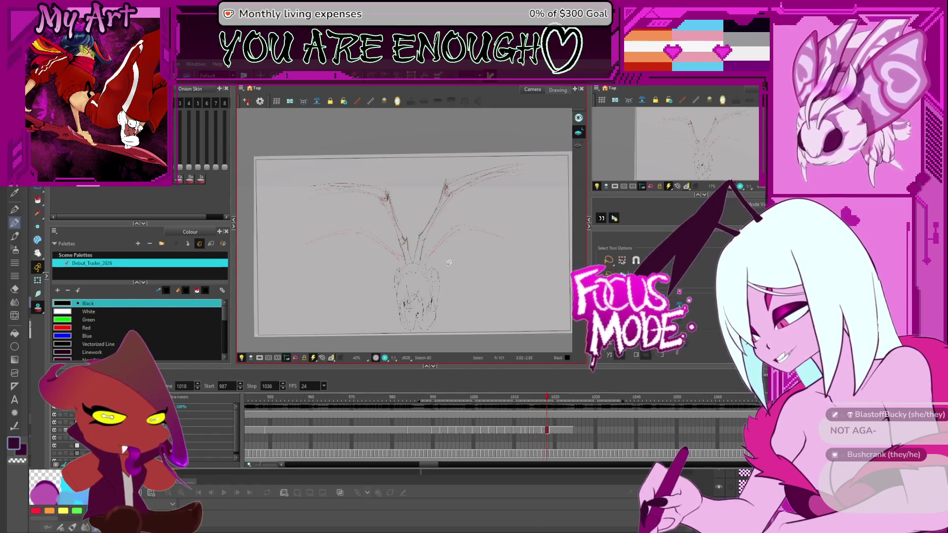
scroll(448, 262, "up", 1)
left_click_drag(448, 261, 388, 310)
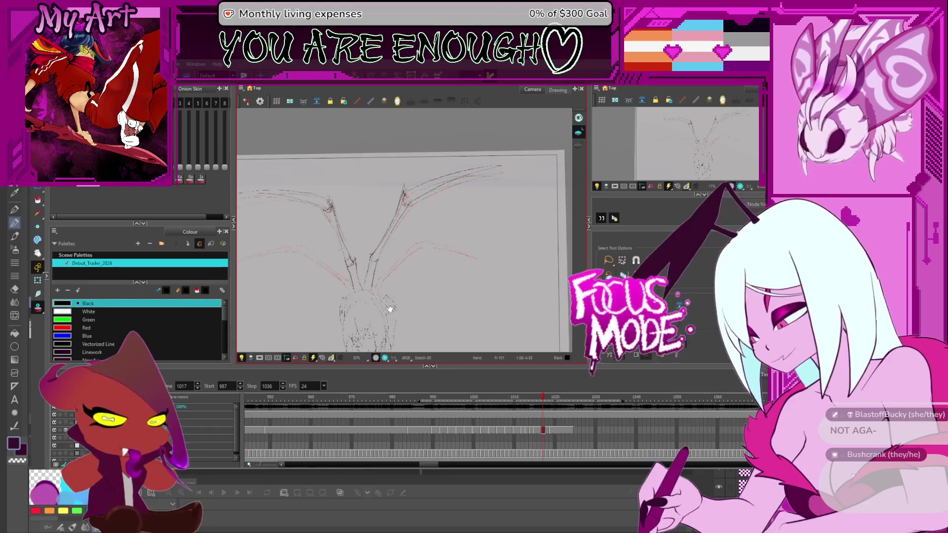
left_click_drag(446, 264, 433, 286)
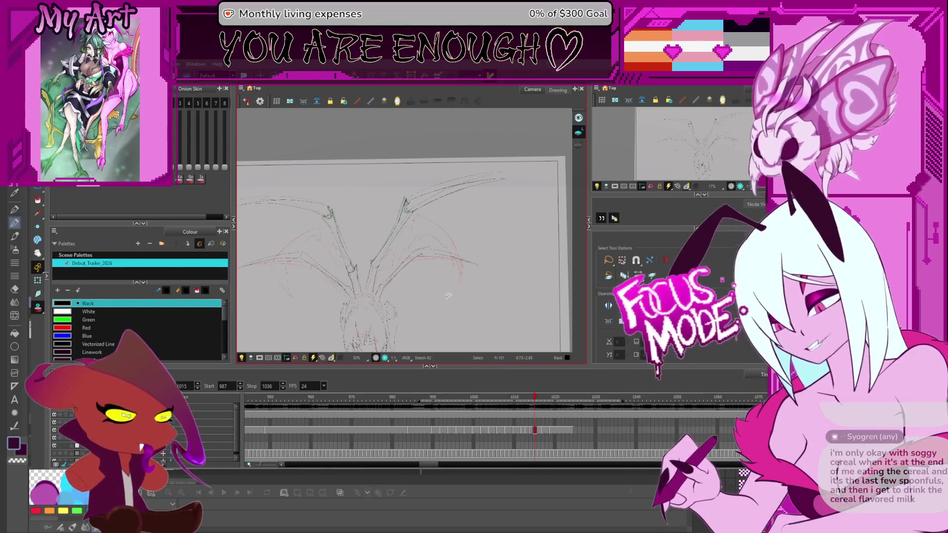
- Return to frame 1015 and select the red stroke on the right wing
key("2")
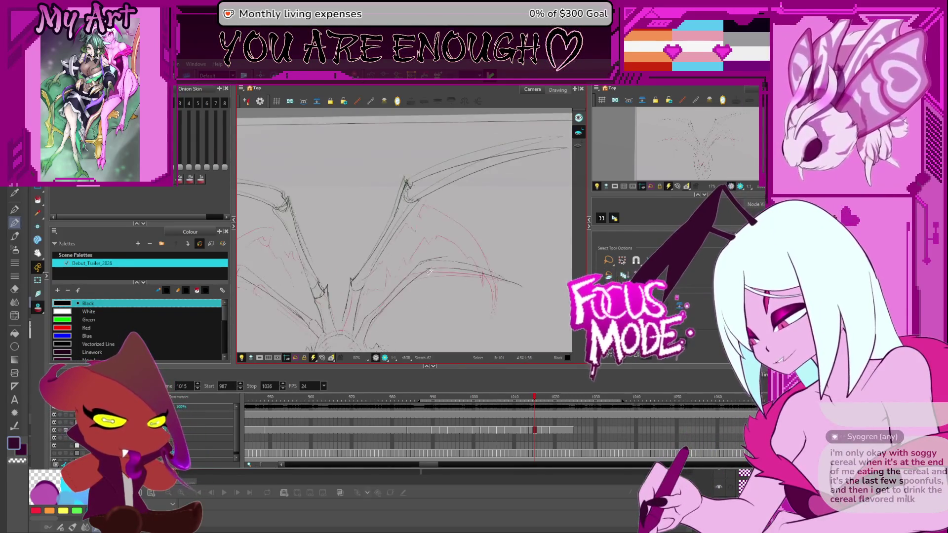
key("comma")
key("comma")
key("space")
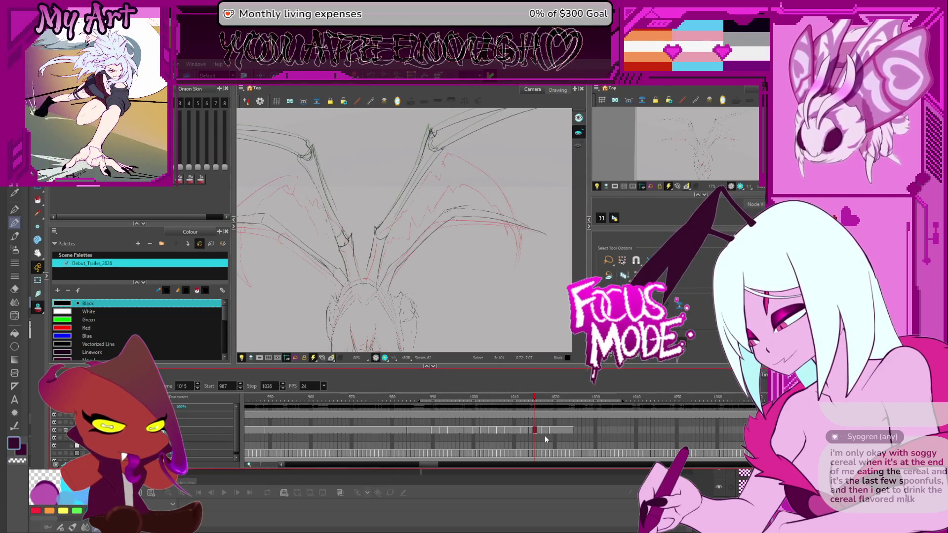
left_click(489, 212)
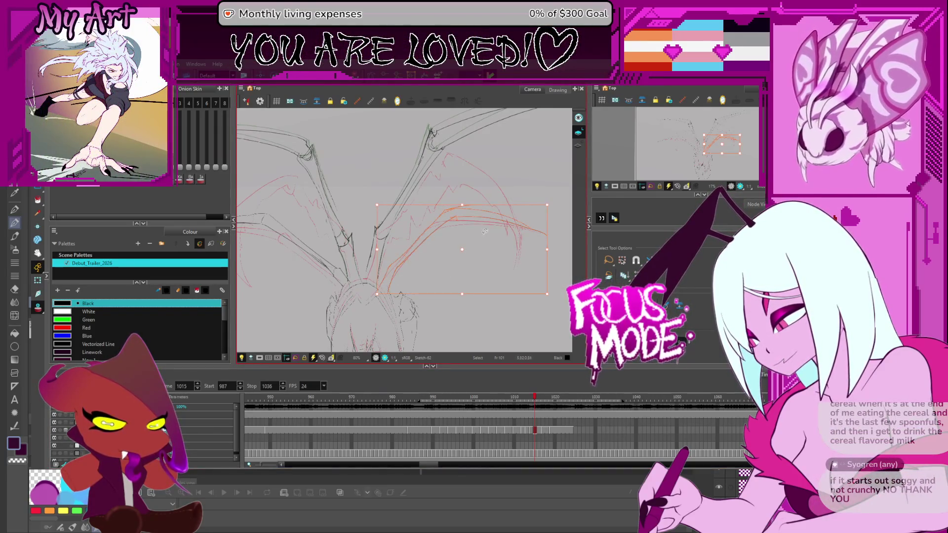
- Copy and paste the red wing stroke, flipping it horizontally onto the left wing
left_click_drag(224, 235, 265, 225)
key("ctrl+c")
key("ctrl+v")
key("4")
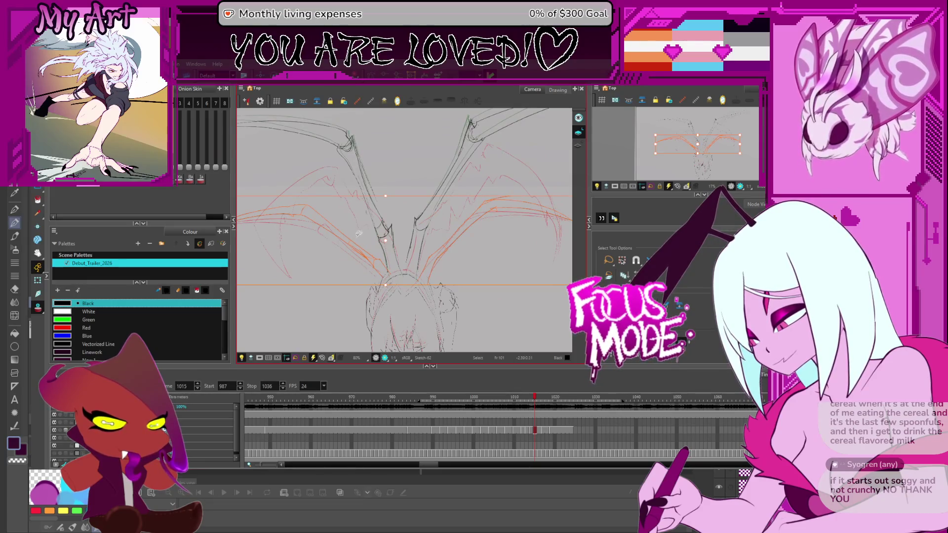
- Go to frame 1017 and select only the right wing's red strokes
key("period")
key("period")
key("ctrl+a")
left_click_drag(459, 230, 438, 253)
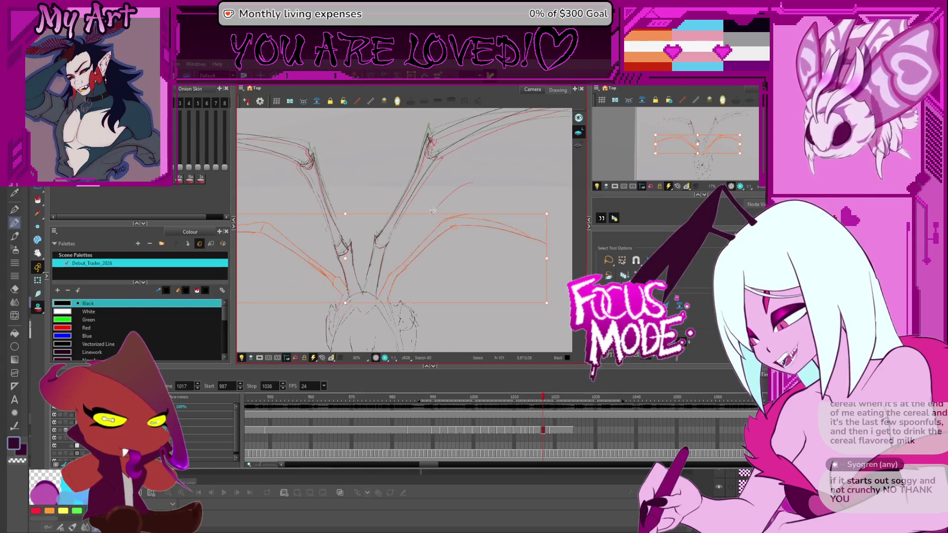
mouse_move(433, 211)
left_mouse_down()
mouse_move(392, 289)
mouse_move(494, 244)
mouse_move(464, 217)
left_mouse_up()
left_click_drag(451, 249, 466, 242)
left_click(398, 291)
left_click(435, 244)
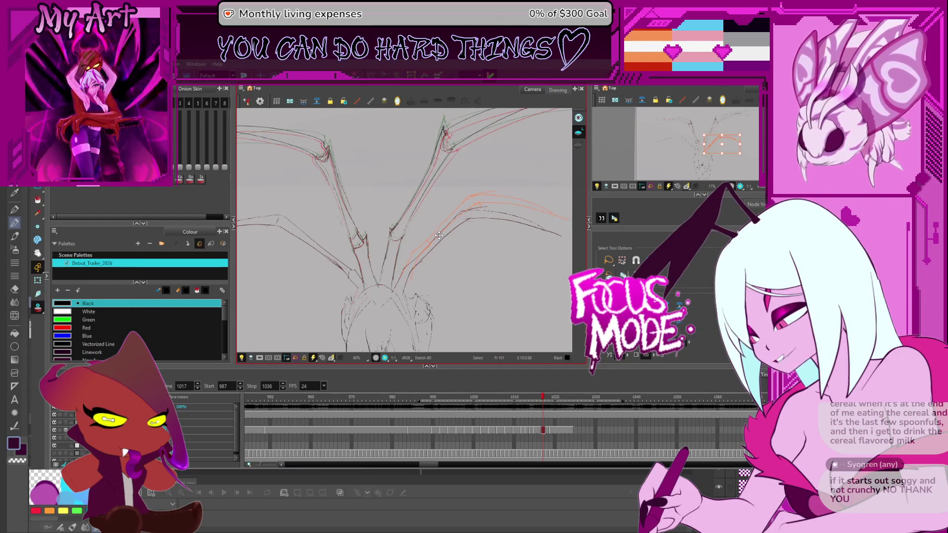
left_click(436, 236)
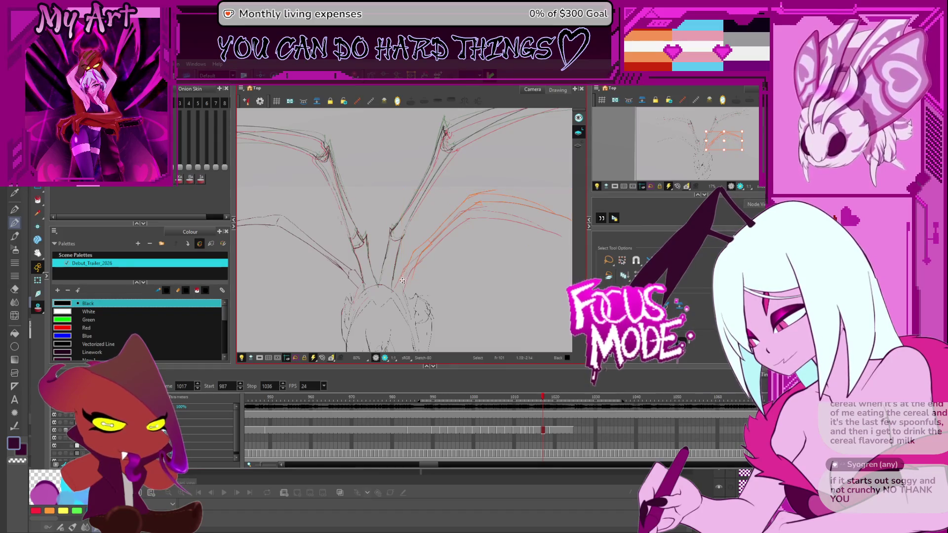
scroll(399, 281, "right", 2)
left_click(443, 217)
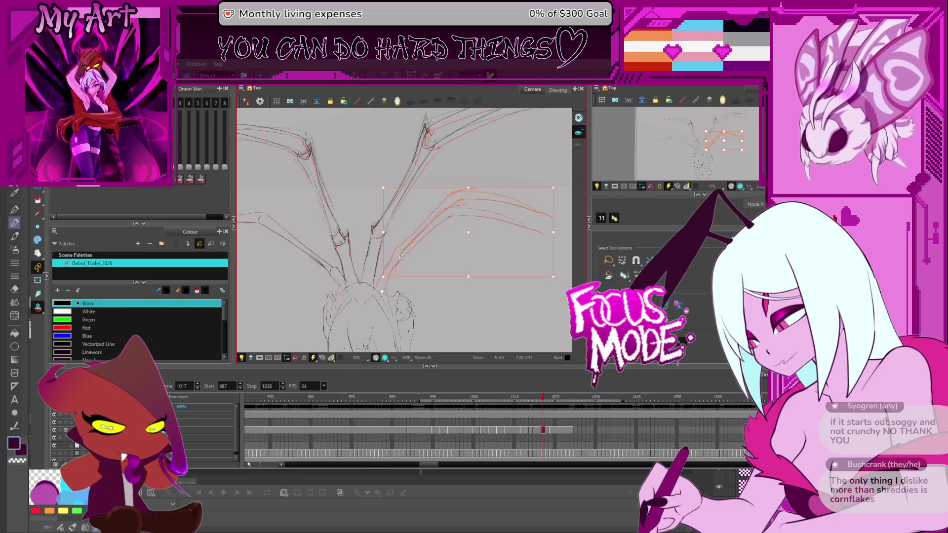
left_click(399, 252)
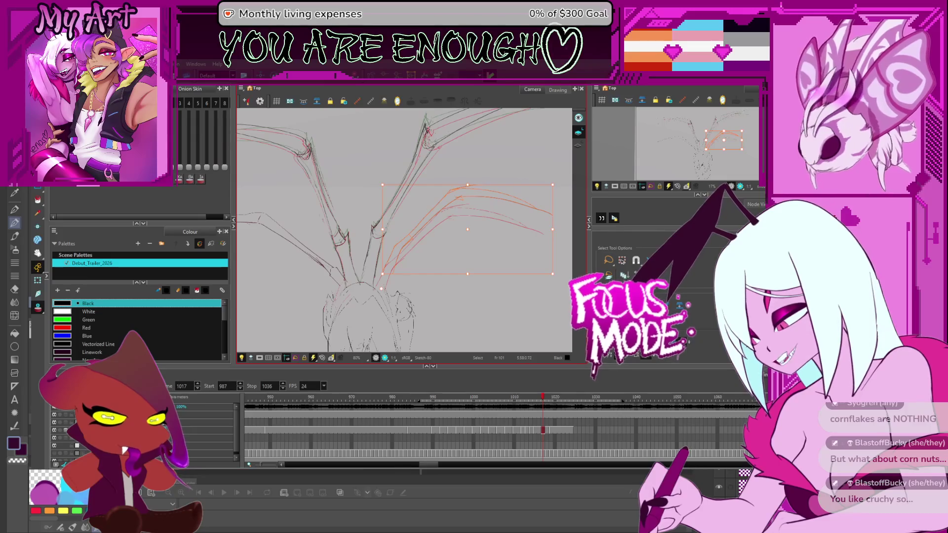
- Rotate the right-wing red strokes slightly clockwise
left_click_drag(468, 218, 445, 214)
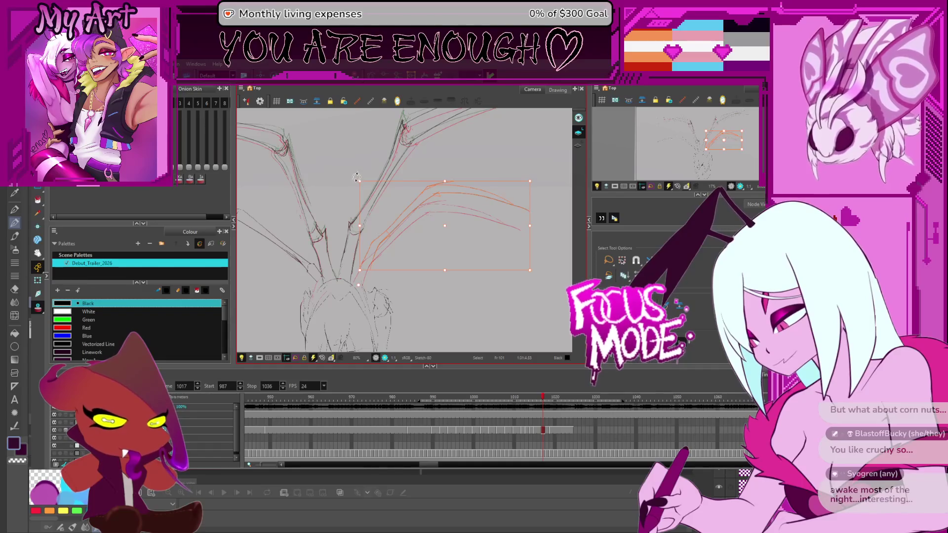
left_click_drag(363, 172, 367, 196)
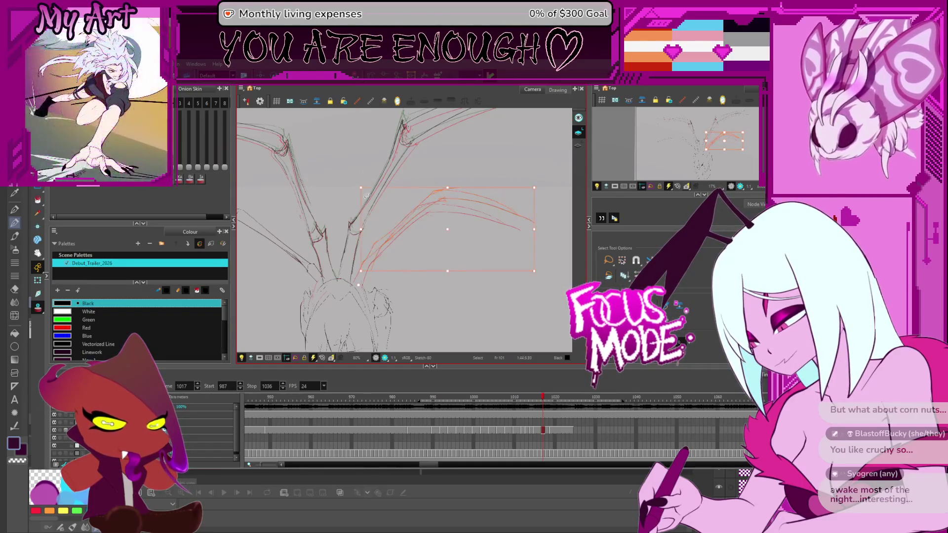
scroll(389, 276, "up", 2)
key("alt+q")
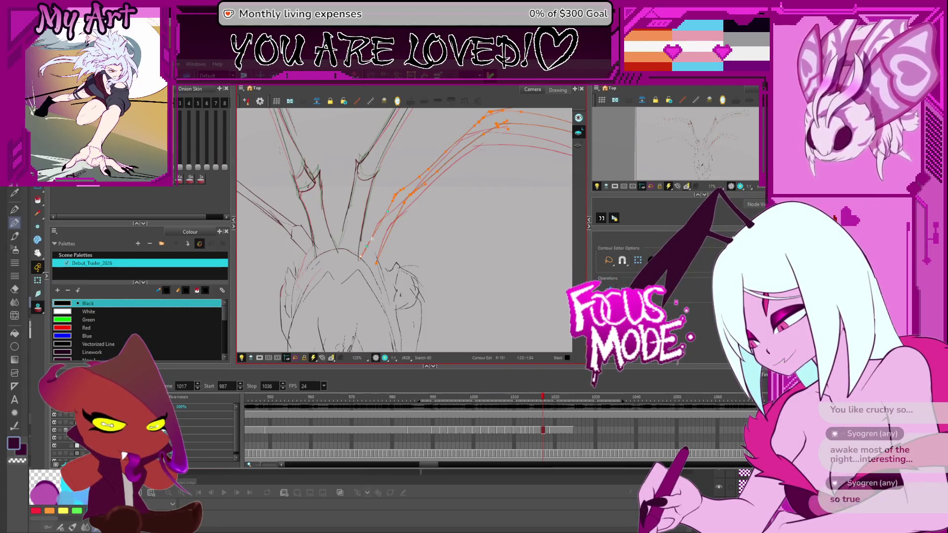
- Drag curve points to reshape the right wing's red guide curves, then zoom out
left_click_drag(417, 219, 403, 229)
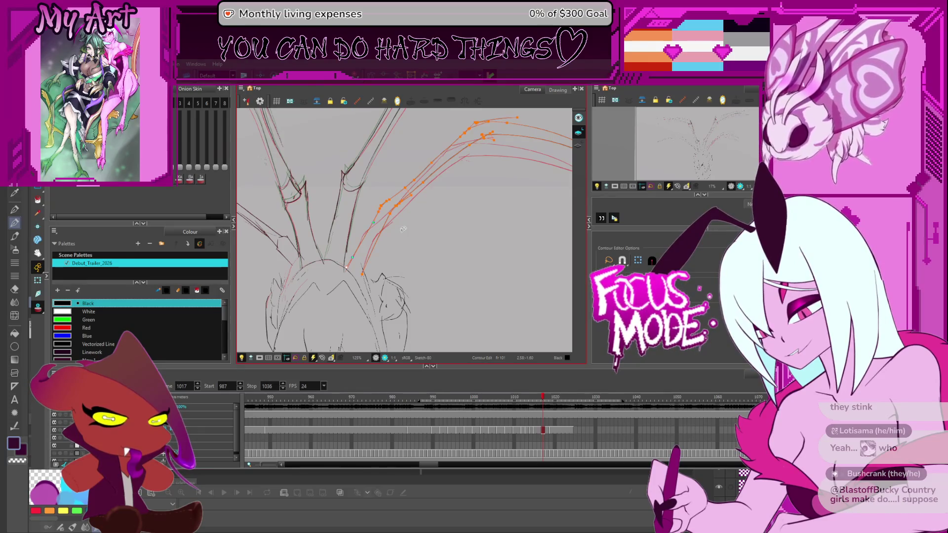
left_click(455, 243)
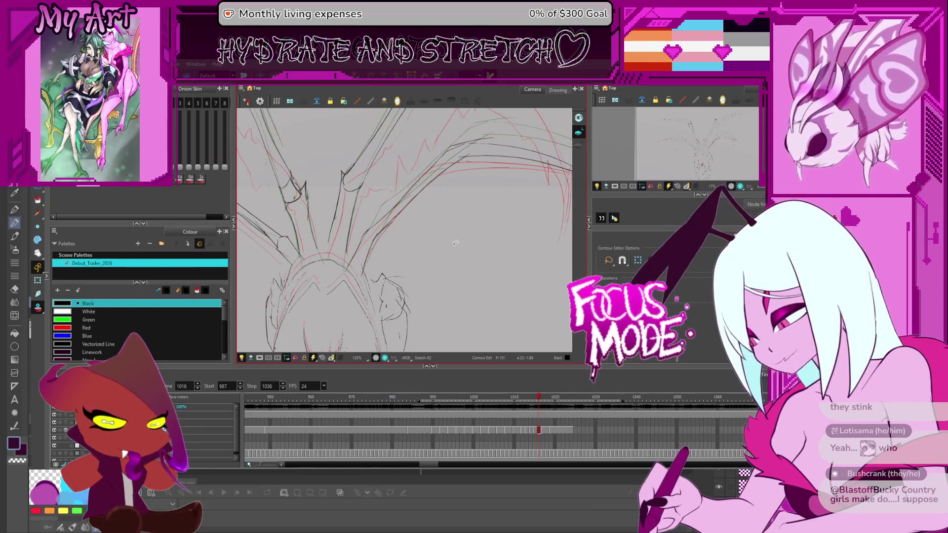
left_click_drag(509, 170, 455, 249)
scroll(468, 219, "down", 3)
scroll(418, 222, "up", 1)
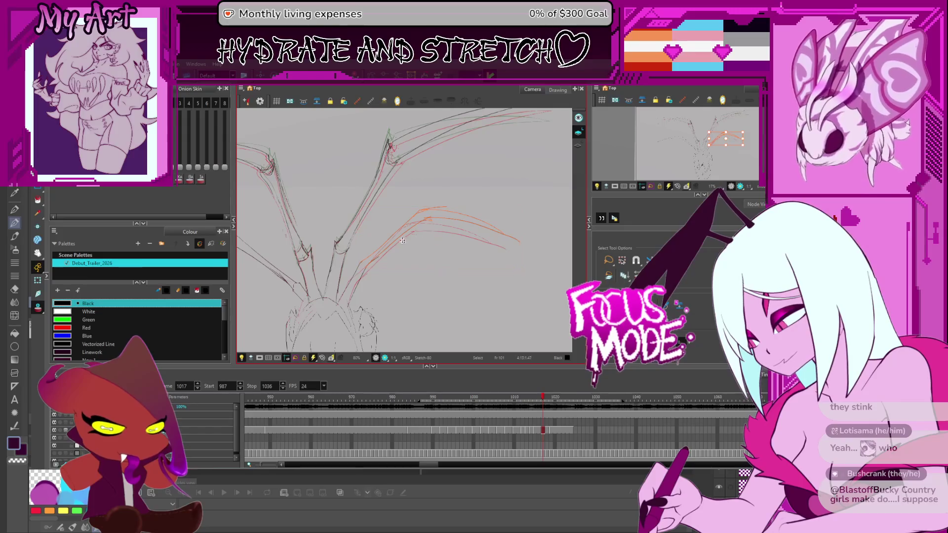
- Select the lower right-wing red strokes, undo a stray nudge, and rotate them upward
left_click(530, 213)
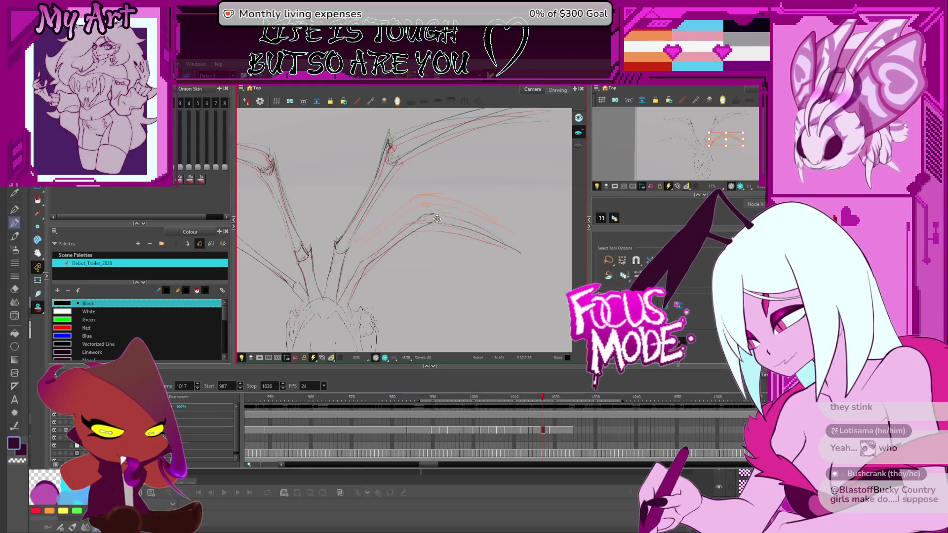
left_click_drag(445, 237, 446, 233)
key("ctrl+z")
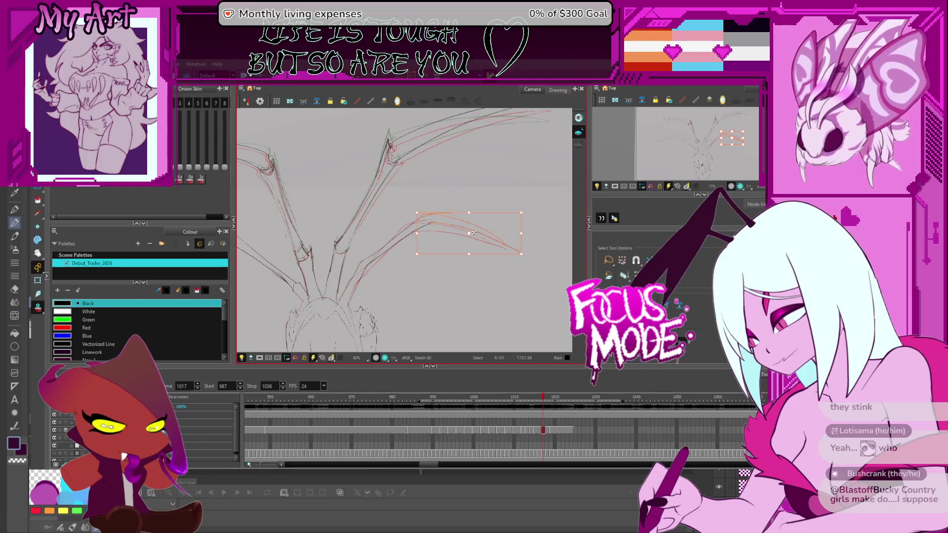
left_click(426, 226)
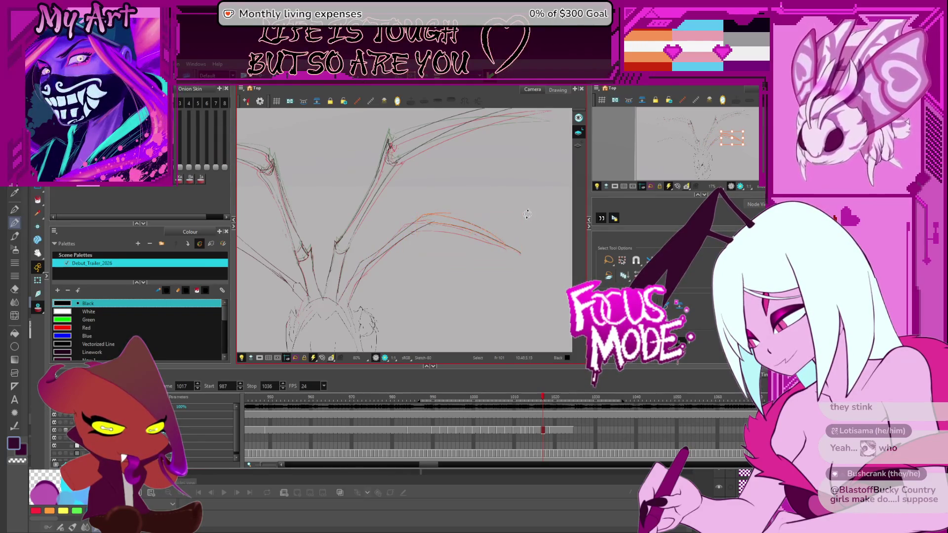
left_click_drag(529, 214, 518, 195)
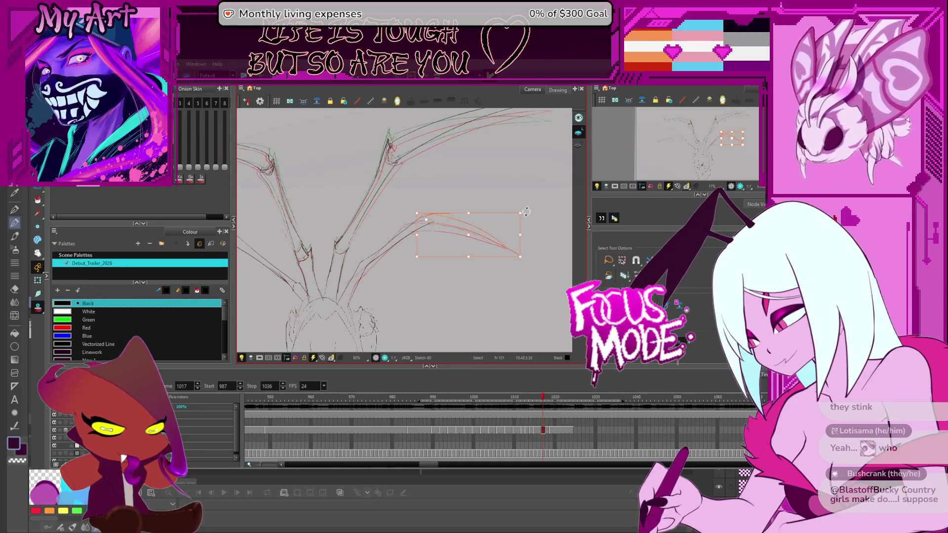
- Pan to the left wing and select its red strokes
left_click_drag(360, 248, 519, 241)
mouse_move(316, 217)
left_mouse_down()
mouse_move(440, 277)
mouse_move(456, 269)
mouse_move(422, 219)
left_mouse_up()
left_click(437, 250)
left_click(436, 245)
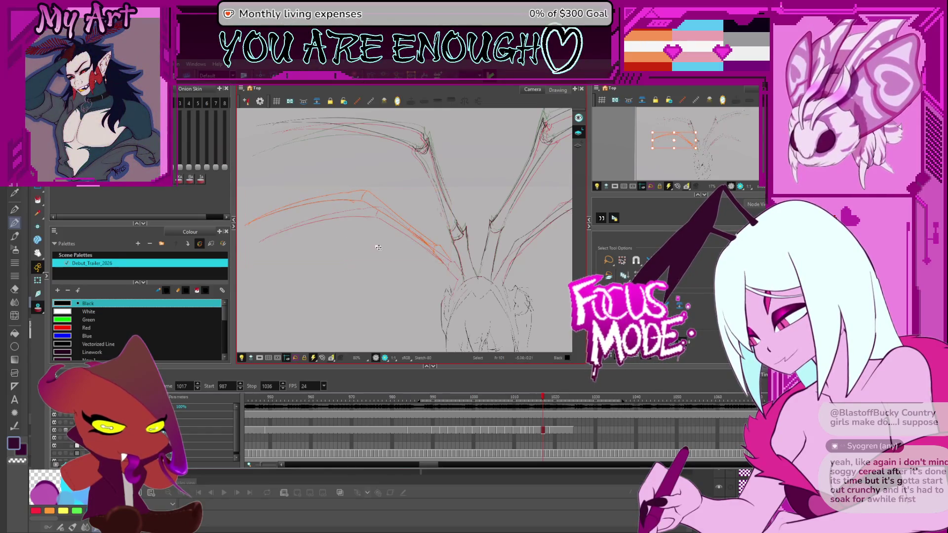
left_click_drag(343, 244, 391, 245)
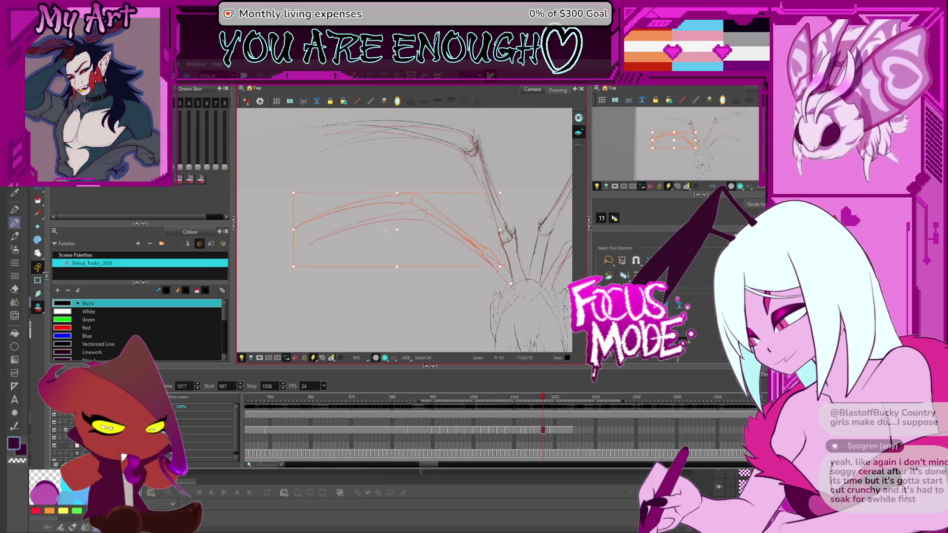
left_click(292, 276)
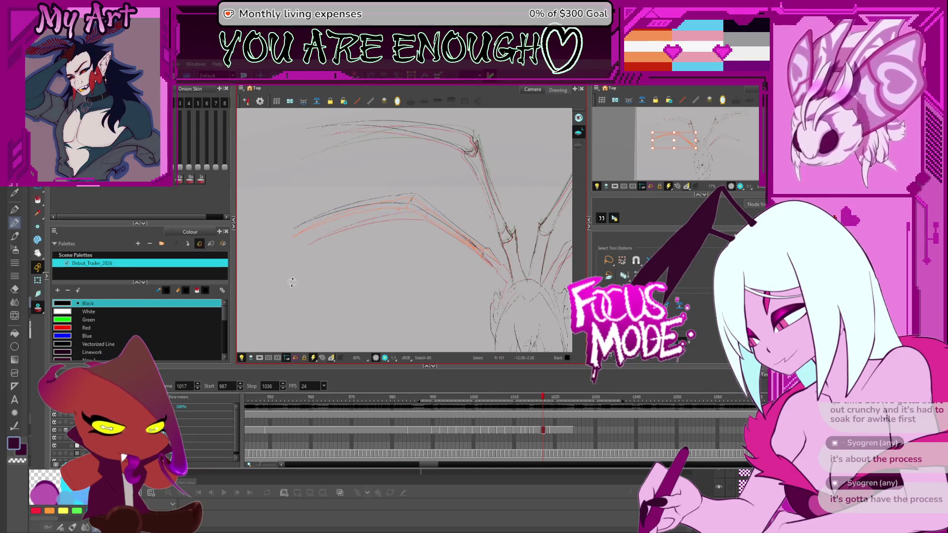
mouse_move(428, 169)
left_mouse_down()
mouse_move(408, 253)
mouse_move(465, 245)
left_mouse_up()
left_click(437, 251)
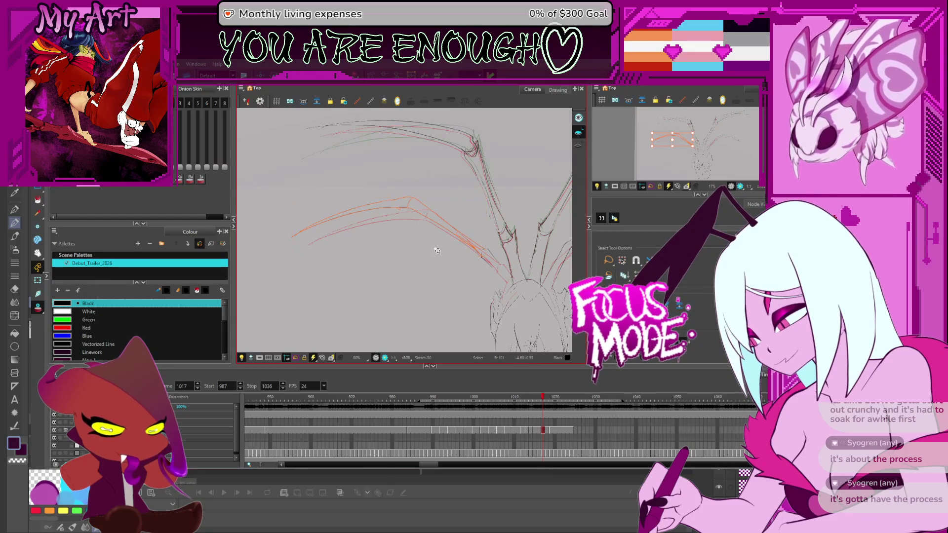
left_click(482, 253)
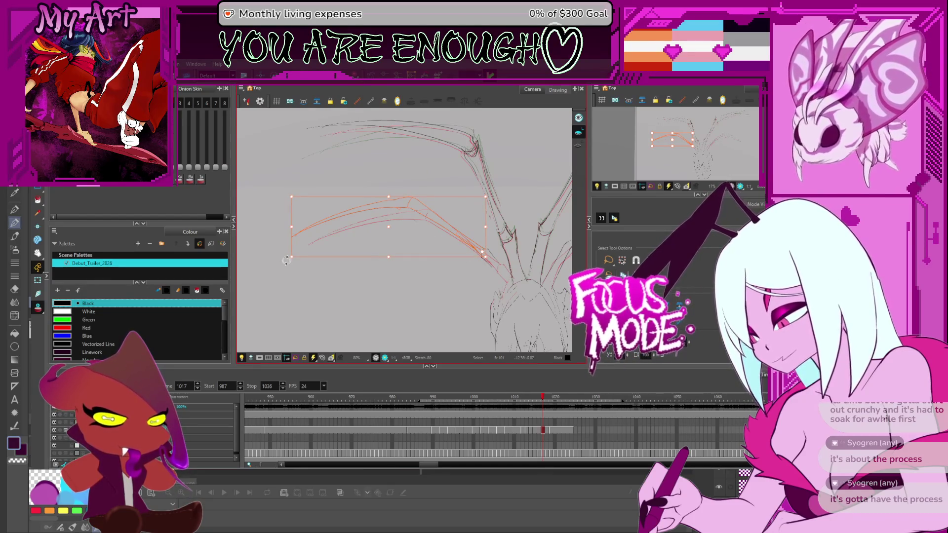
left_click_drag(290, 267, 384, 183)
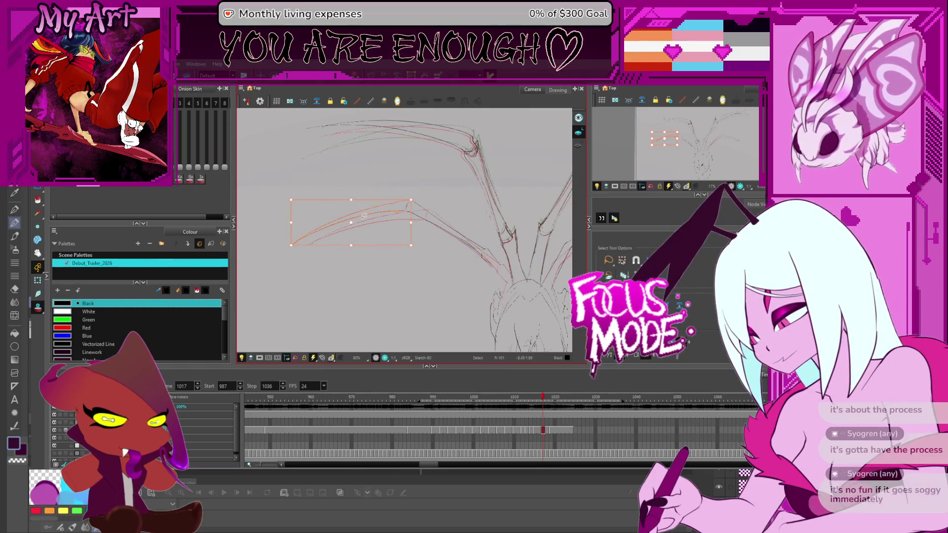
left_click(288, 258)
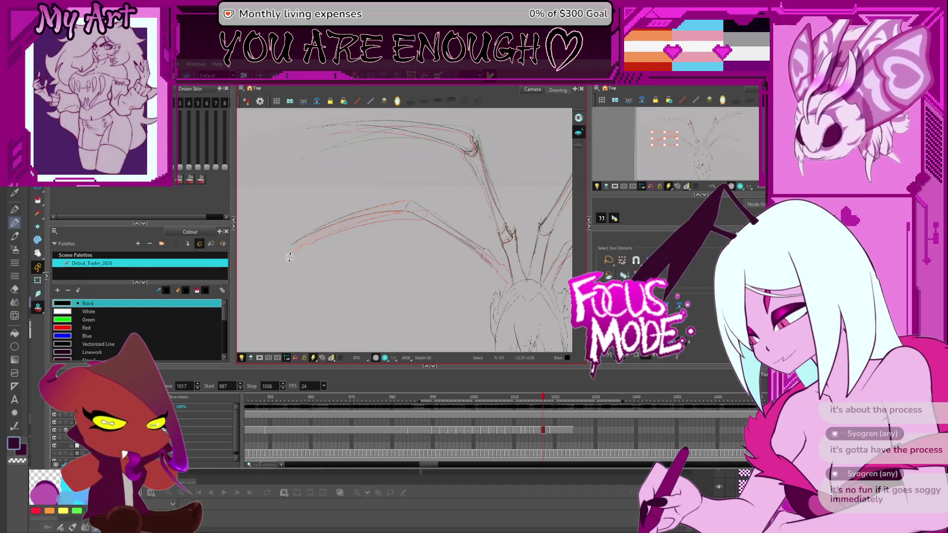
left_click(295, 254)
scroll(316, 242, "down", 3)
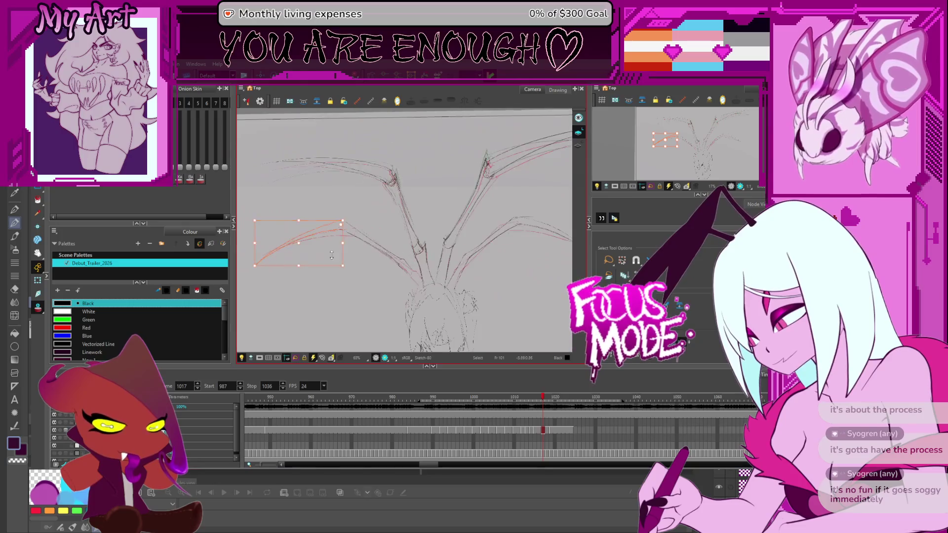
scroll(326, 253, "left", 3)
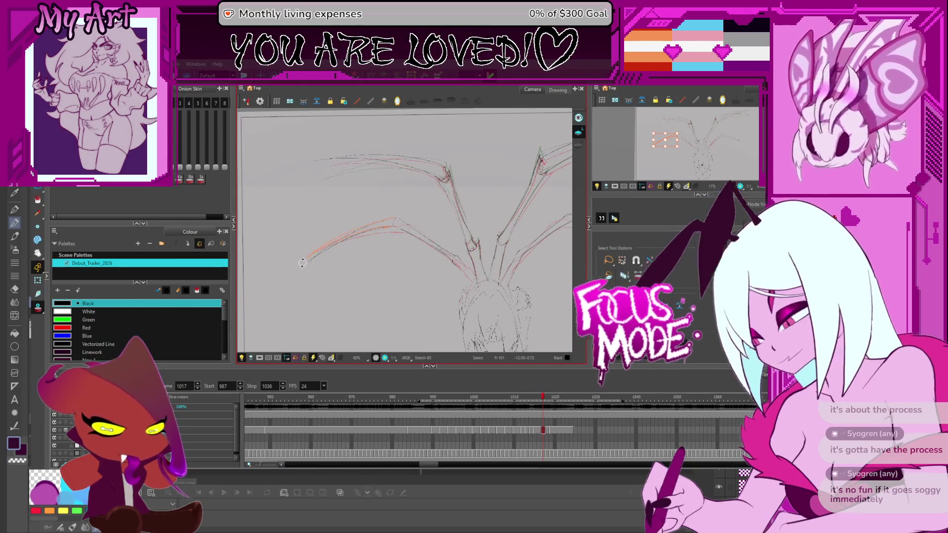
left_click(301, 262)
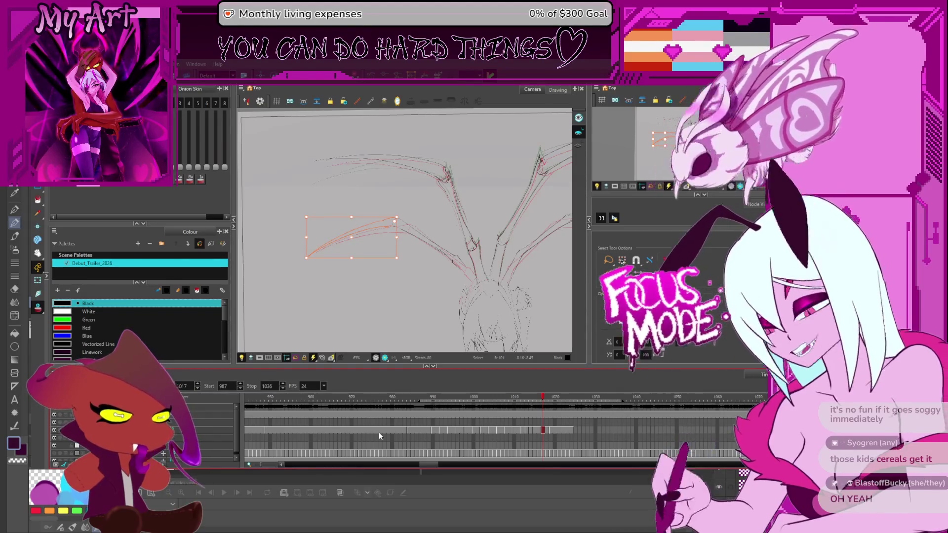
left_click(443, 271)
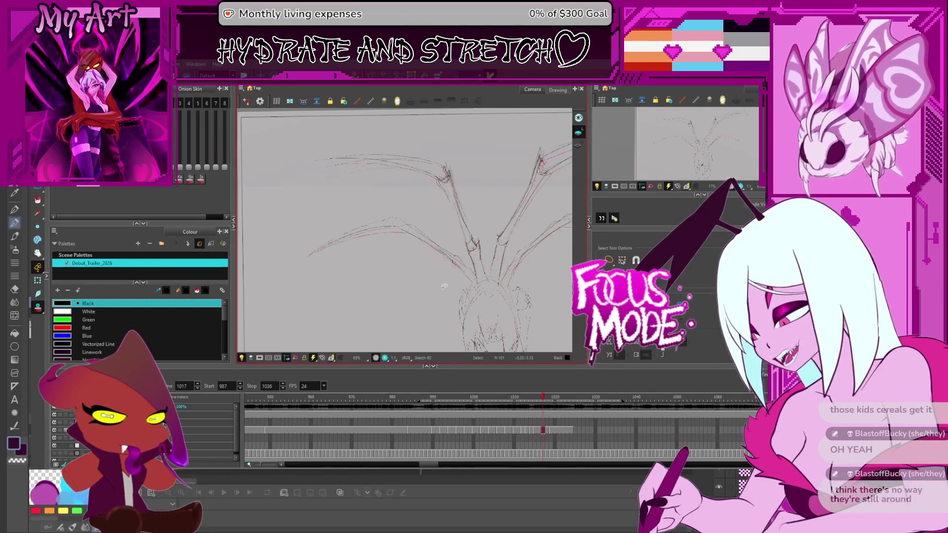
scroll(443, 283, "up", 3)
- At 400% zoom, use the Contour Editor to stretch both dark pencil strokes further down the left wing
mouse_move(385, 270)
left_mouse_down()
mouse_move(339, 244)
mouse_move(403, 211)
left_mouse_up()
scroll(403, 217, "up", 2)
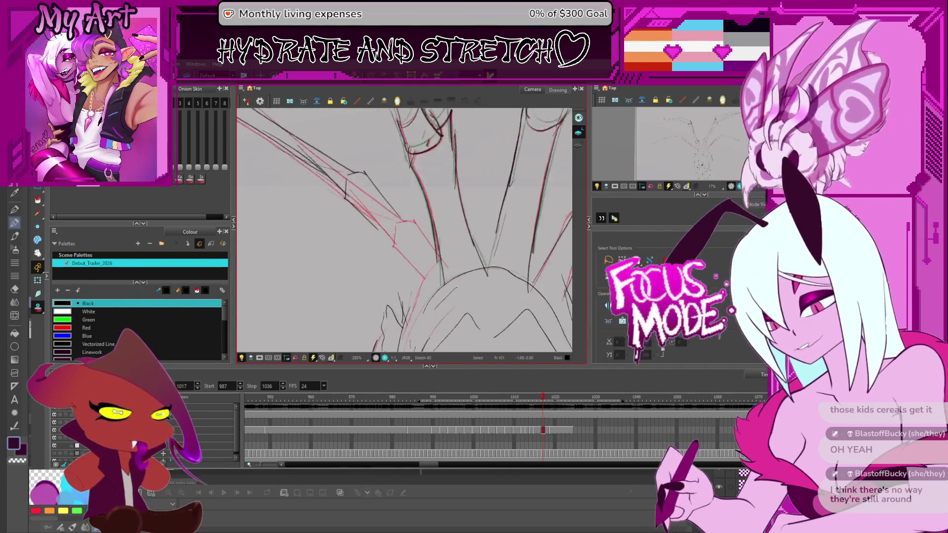
scroll(402, 231, "up", 2)
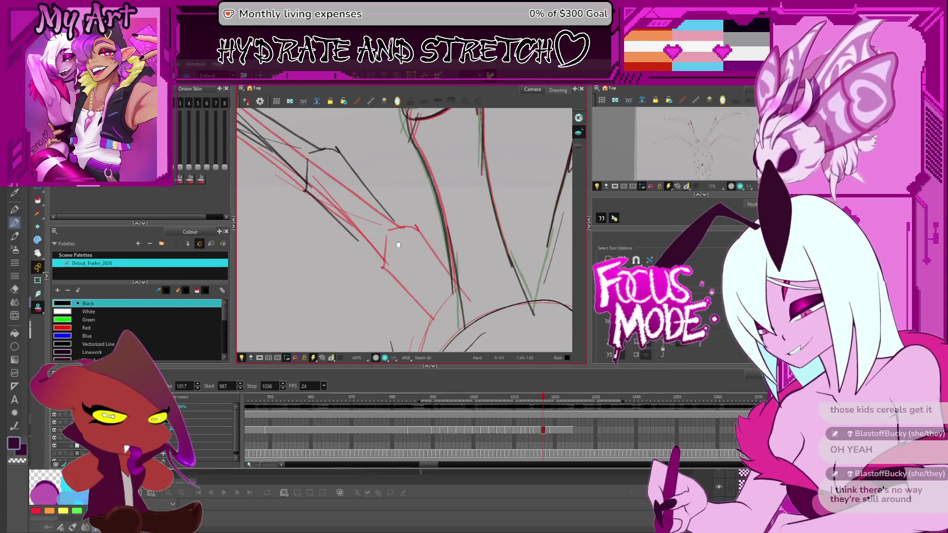
scroll(402, 231, "up", 1)
key("alt+q")
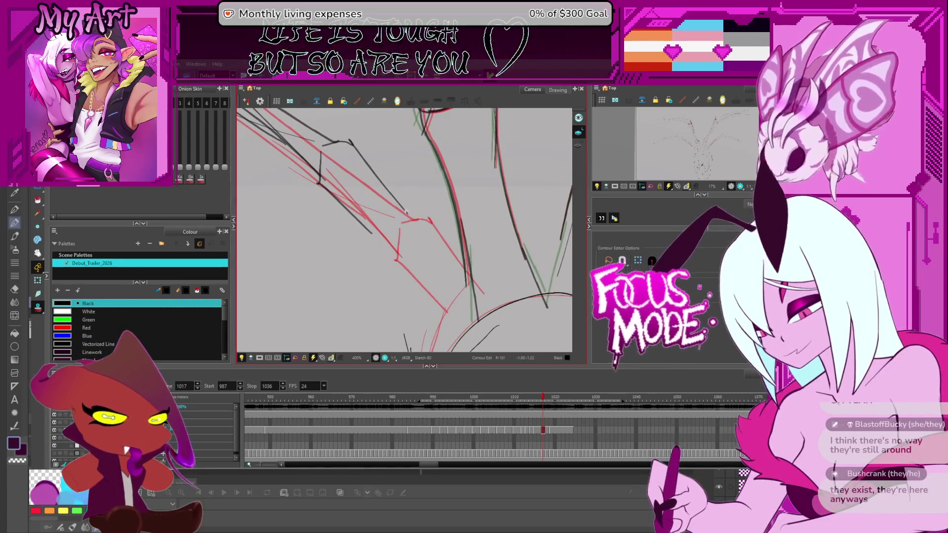
left_click_drag(406, 215, 419, 221)
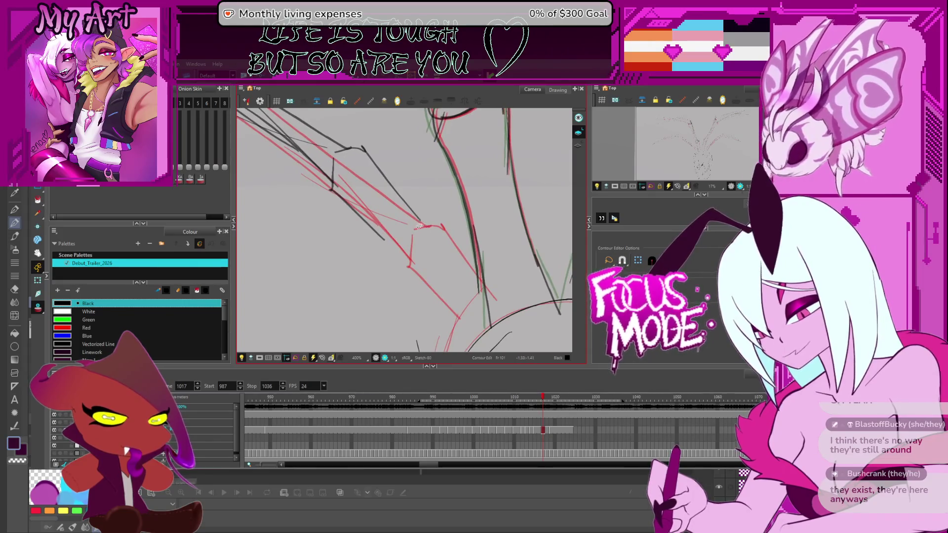
left_click(418, 221)
left_click_drag(491, 304, 488, 299)
left_click(381, 240)
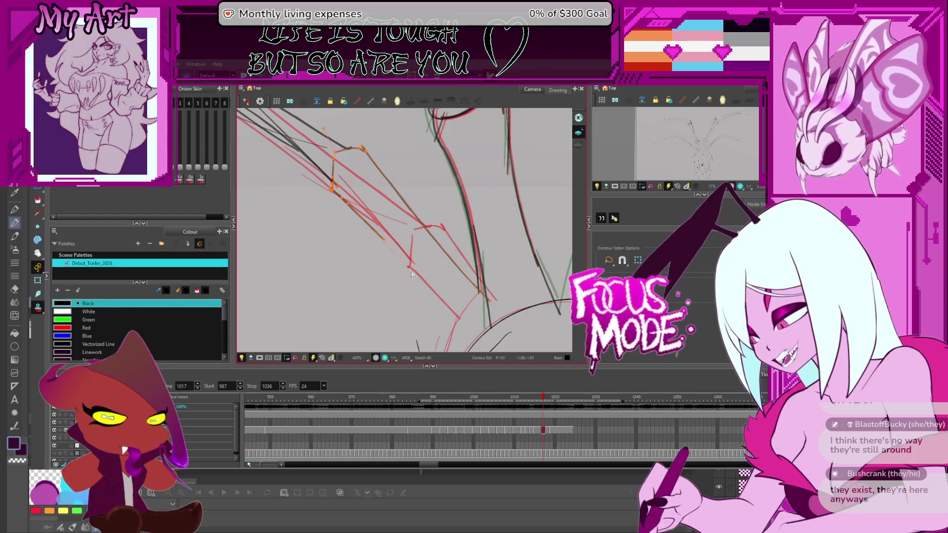
left_click_drag(478, 340, 478, 340)
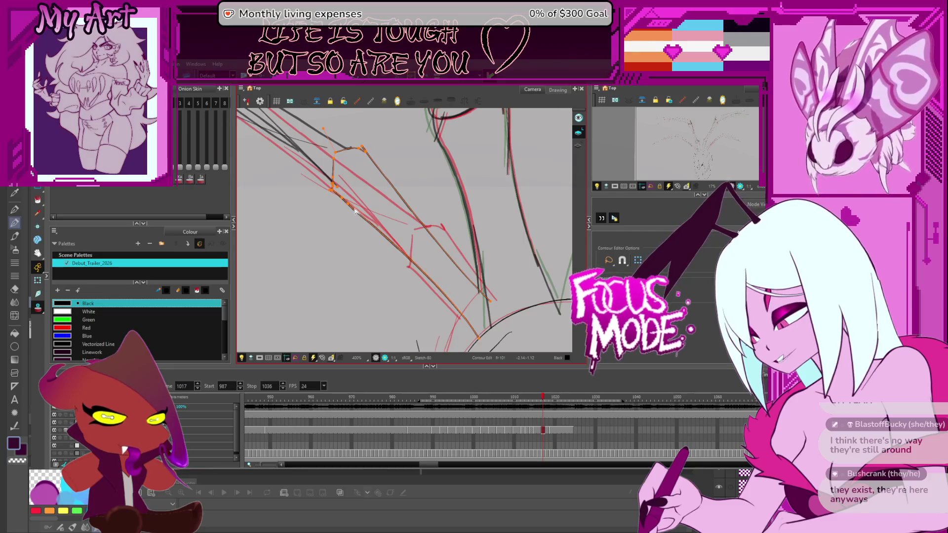
- Deselect the edited stroke, zoom back out, and advance to frame 1018 with the sketch recentred
left_click_drag(398, 158, 430, 211)
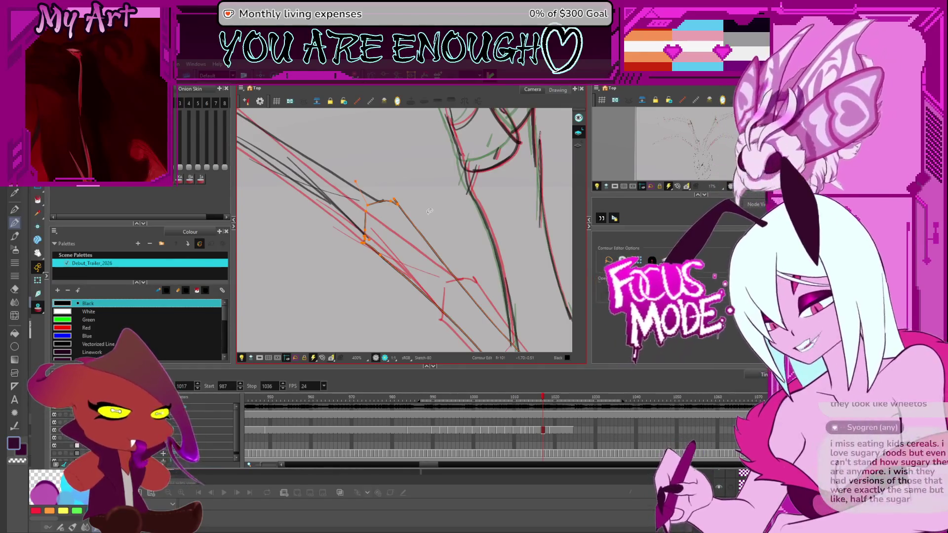
left_click(361, 285)
scroll(362, 285, "down", 2)
scroll(362, 285, "down", 3)
key("period")
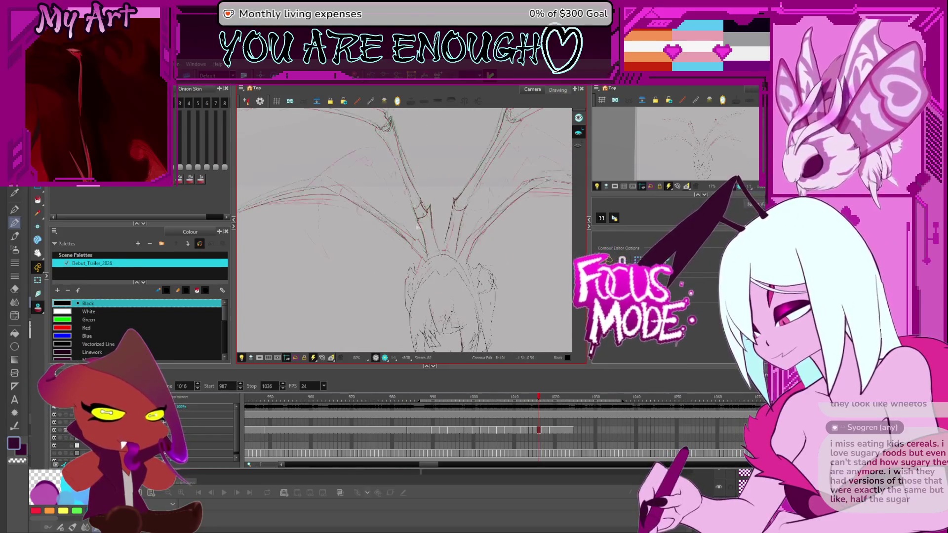
left_click_drag(437, 238, 397, 258)
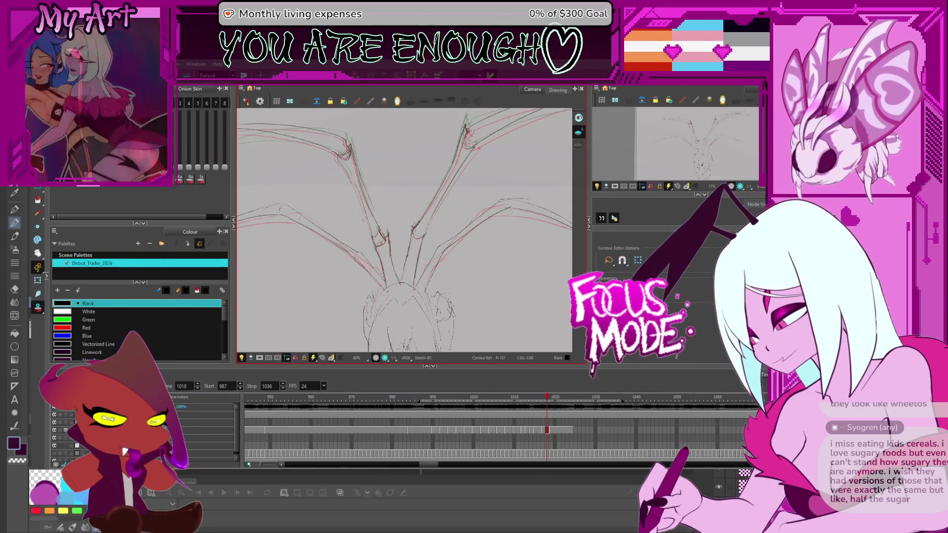
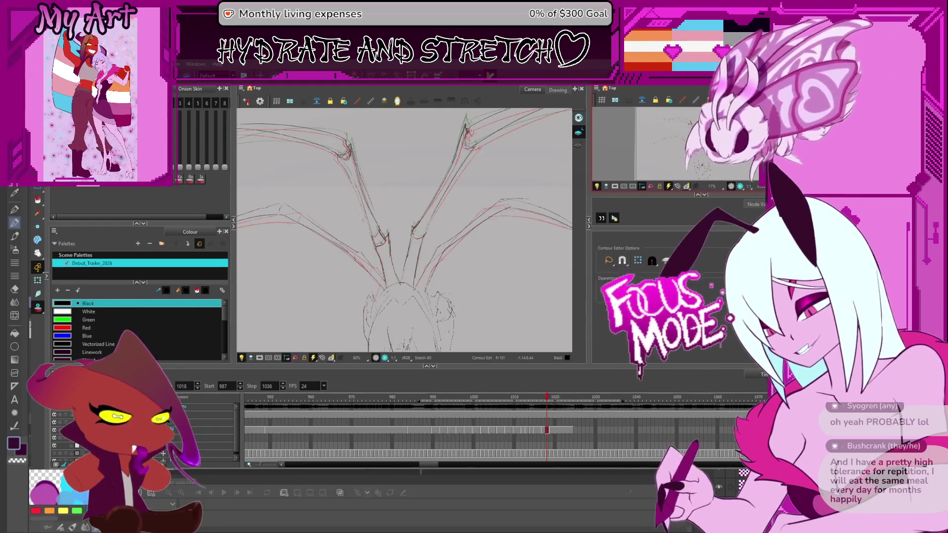
- Flip back and forth between frames 1016–1019 to compare the neighbouring wing sketches
left_click(730, 266)
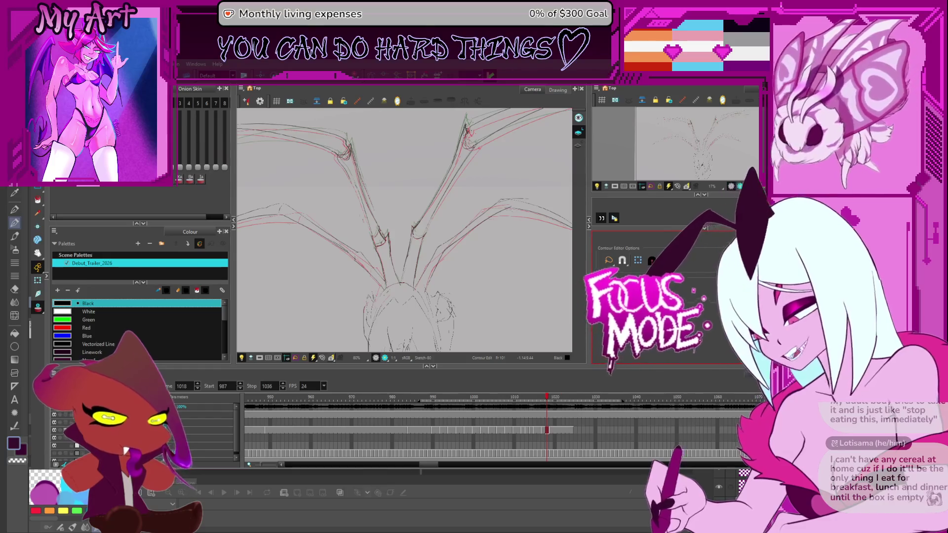
key("comma")
key("comma")
scroll(453, 271, "down", 3)
key("period")
key("period")
scroll(451, 265, "up", 1)
key("comma")
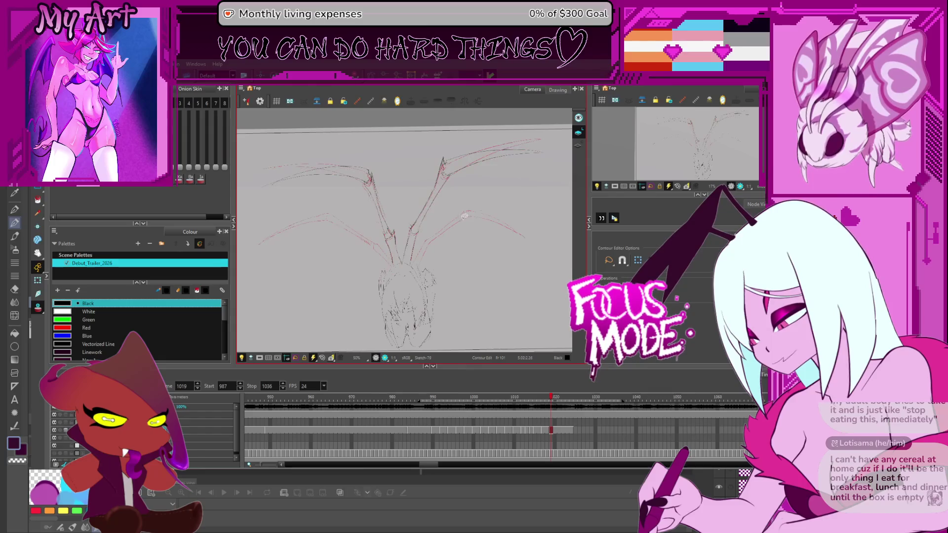
key("period")
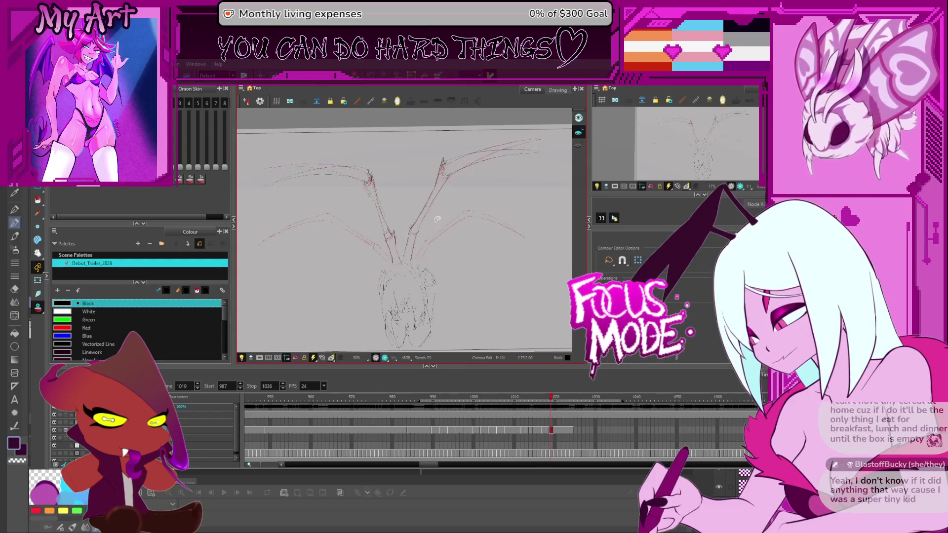
key("comma")
- Select the wing strokes on frames 1018 and 1019, narrowing the selection to the right wing
key("alt+s")
left_click_drag(425, 241, 417, 247)
left_click_drag(328, 200, 380, 246)
key("period")
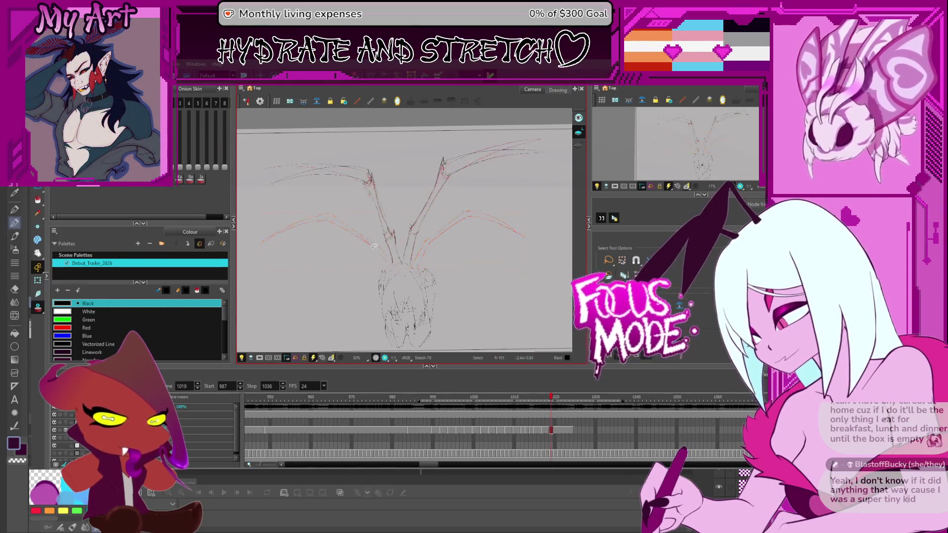
key("ctrl+a")
scroll(376, 249, "up", 2)
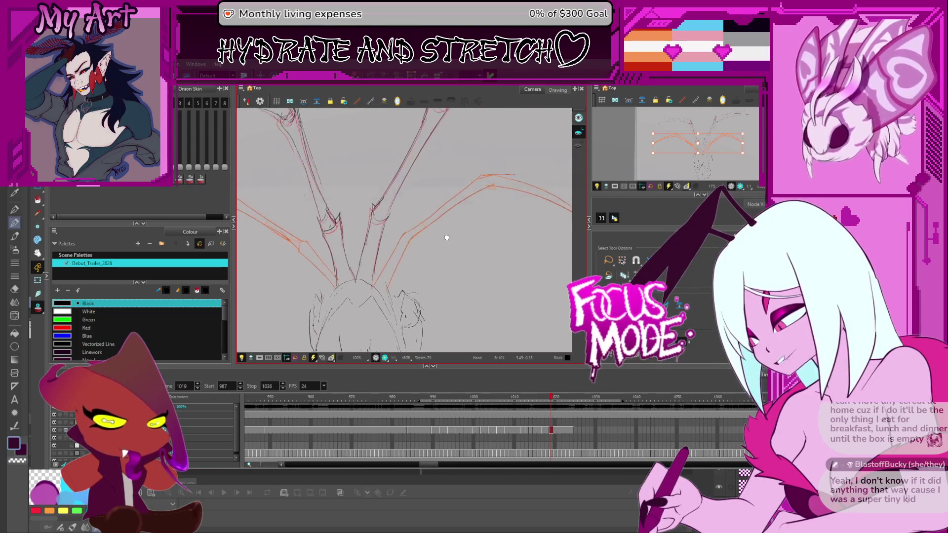
mouse_move(417, 251)
left_mouse_down()
mouse_move(503, 190)
mouse_move(413, 254)
mouse_move(419, 228)
left_mouse_up()
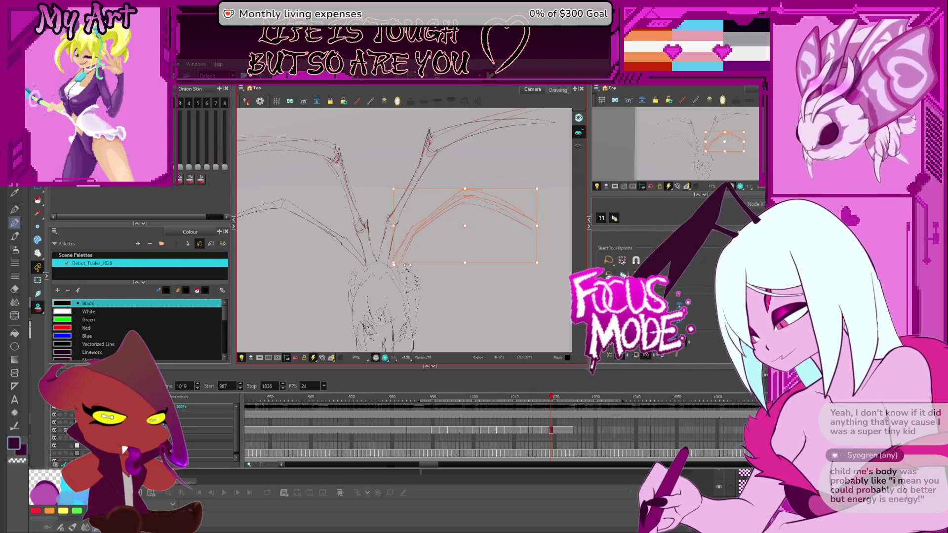
- Deselect the right wing strokes and pan to bring the head area into view
scroll(407, 265, "up", 3)
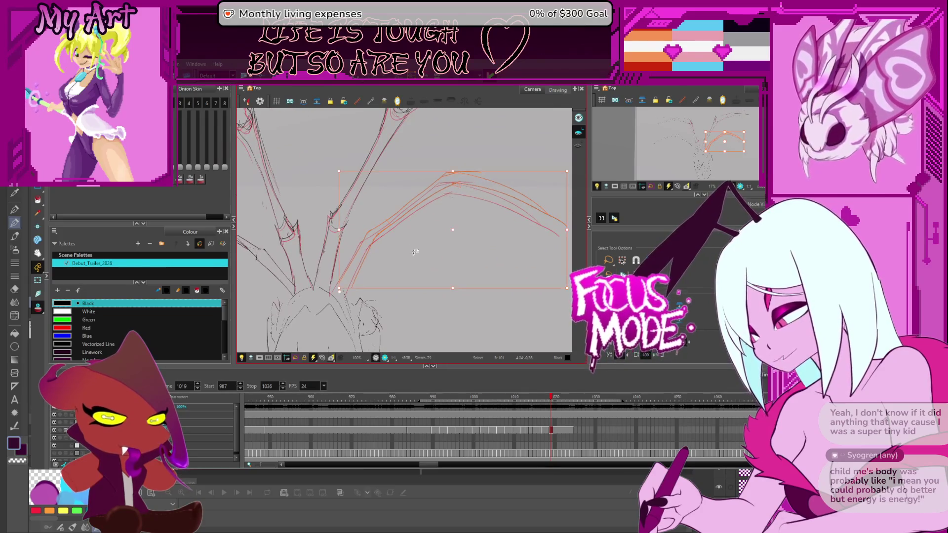
scroll(473, 190, "right", 3)
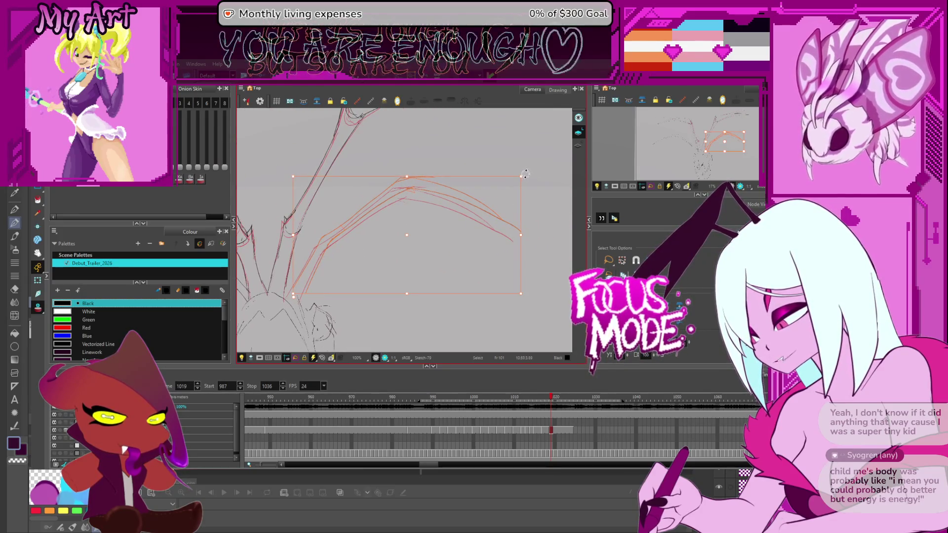
left_click(531, 177)
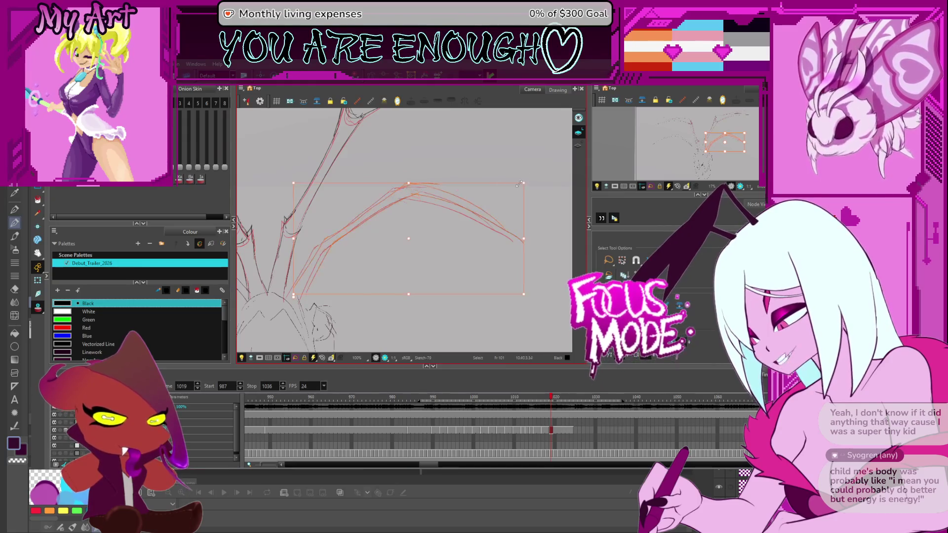
left_click_drag(359, 246, 469, 183)
- Pick the control points of the right wing's two lower strokes with the Contour Editor
key("2")
key("2")
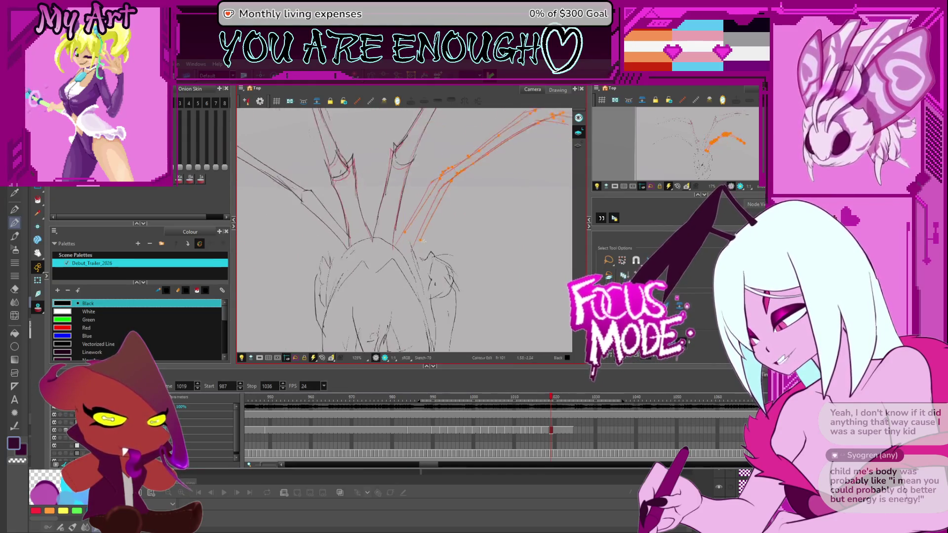
key("alt+q")
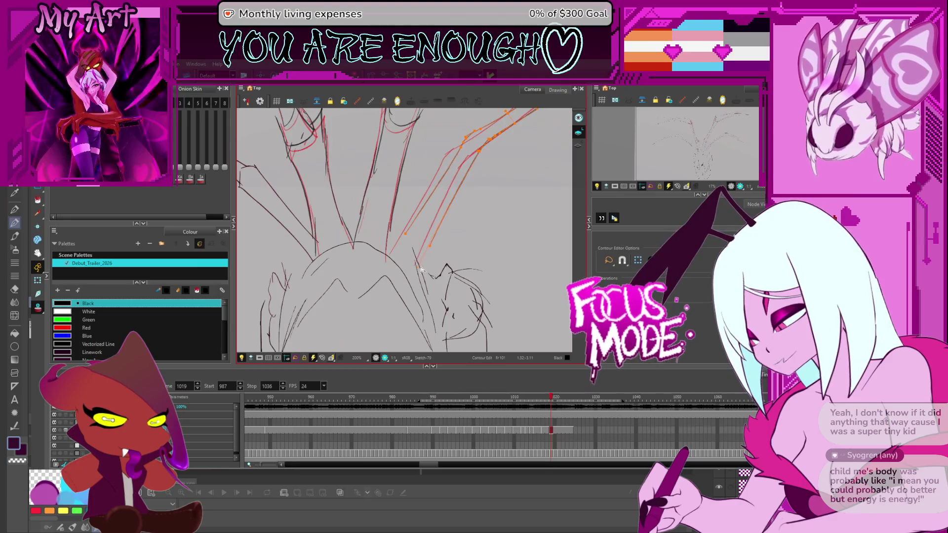
left_click(421, 268)
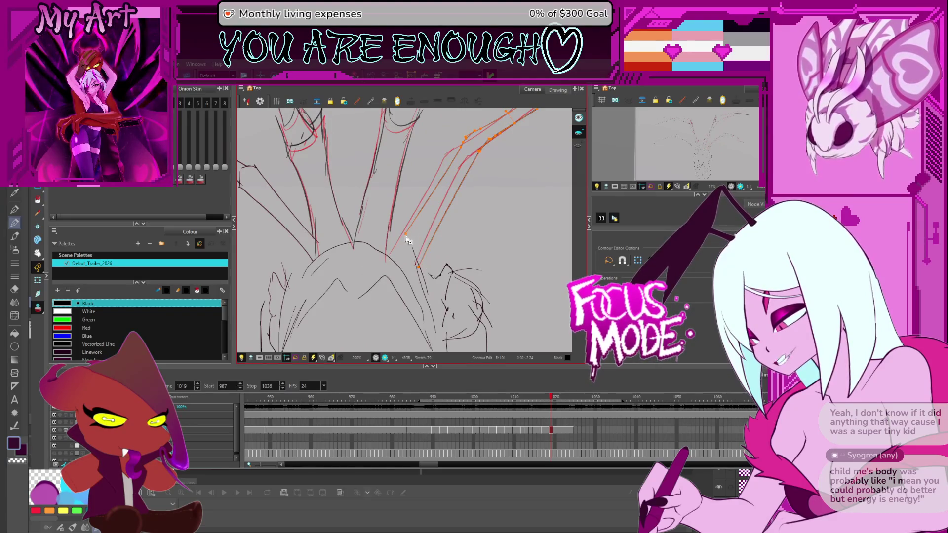
left_click(389, 256)
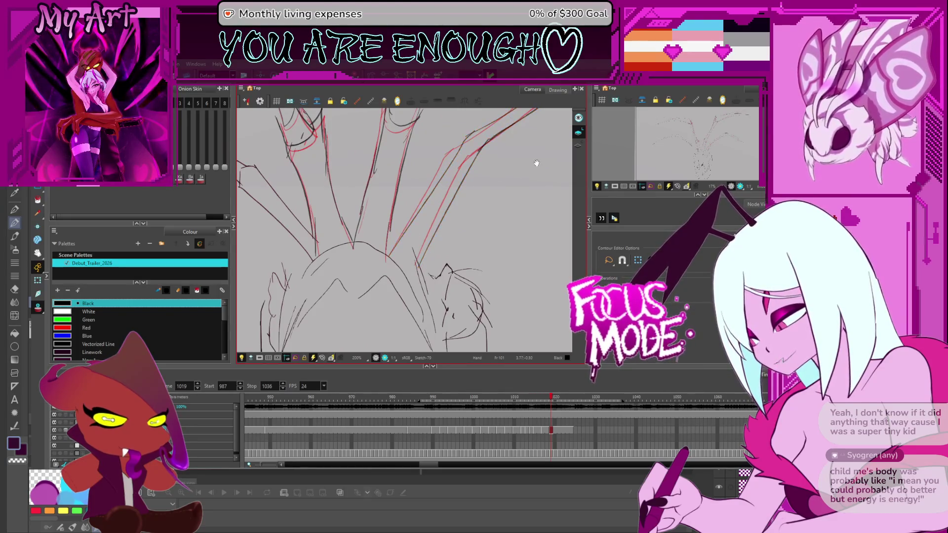
scroll(404, 238, "down", 2)
left_click_drag(398, 258, 433, 230, "ctrl+alt")
- Nudge the right wing's lower strokes down and squeeze them narrower from the inner side
key("alt+s")
left_click(487, 157)
left_click_drag(488, 157, 469, 202)
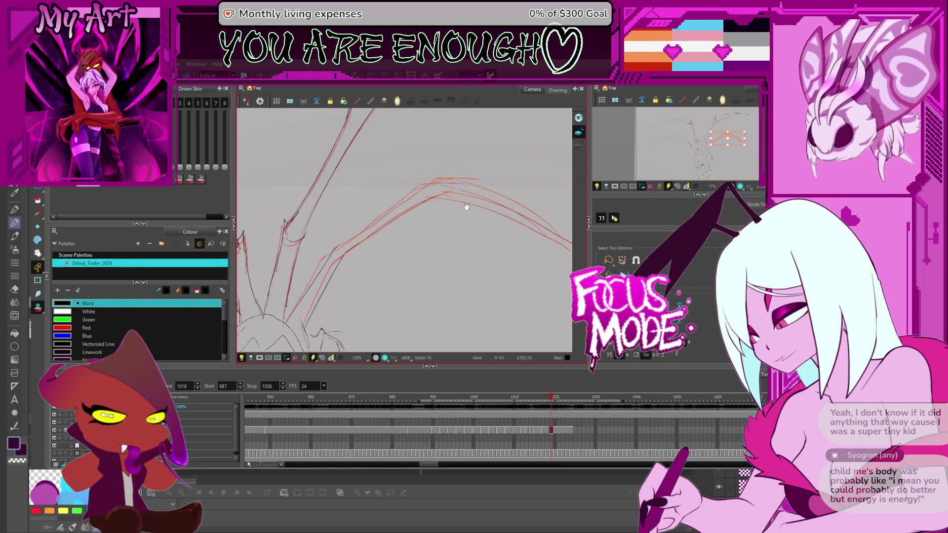
scroll(476, 218, "down", 2)
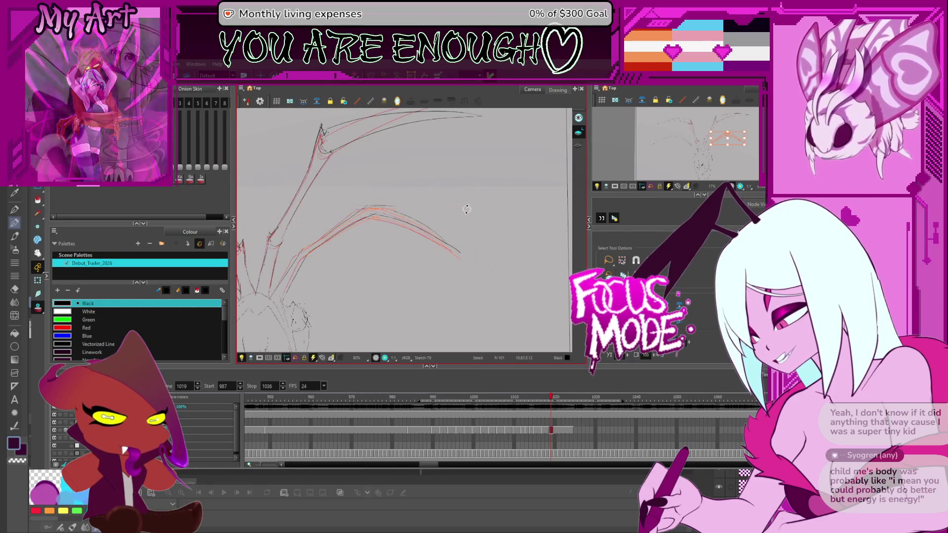
left_click_drag(465, 205, 466, 209)
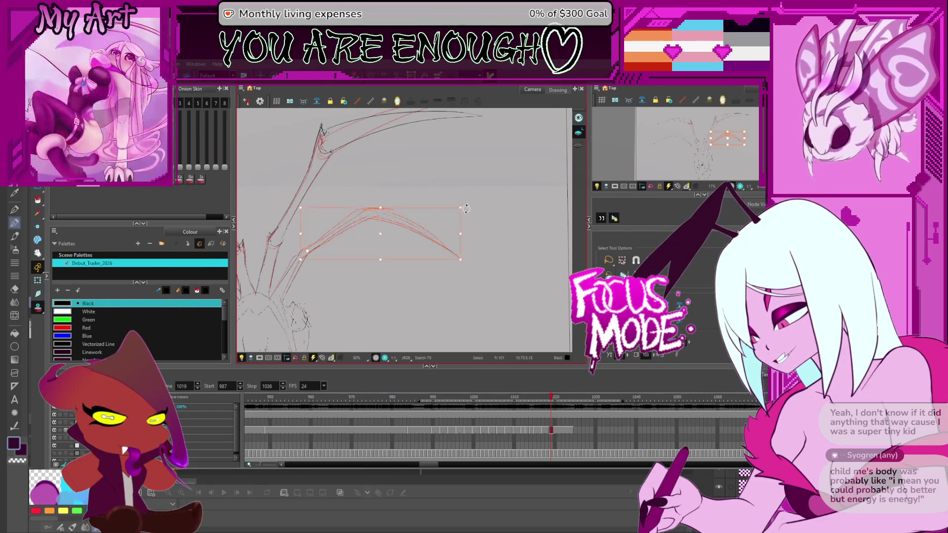
left_click_drag(387, 244, 463, 221)
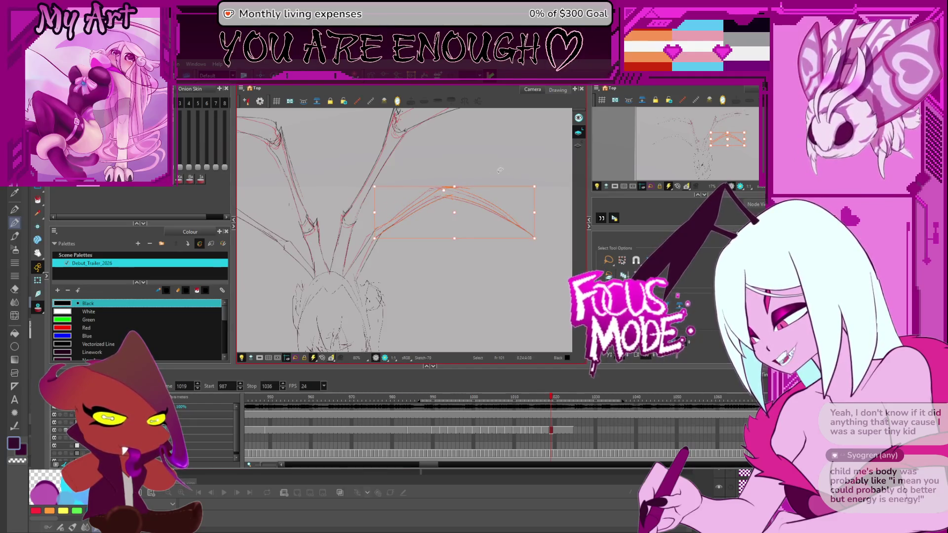
left_click_drag(375, 212, 435, 212)
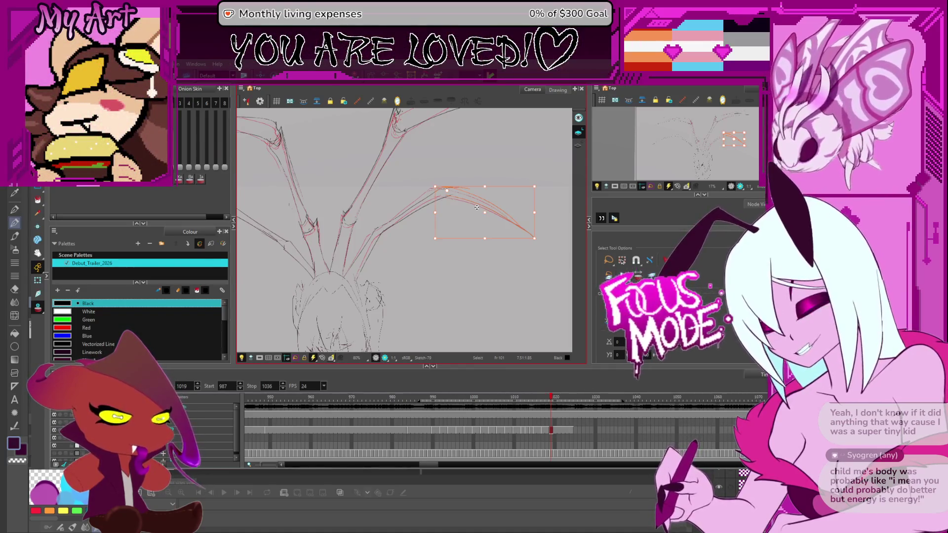
- Clear the selection and reselect the right wing's lower stroke
key("space")
left_click_drag(519, 190, 534, 188)
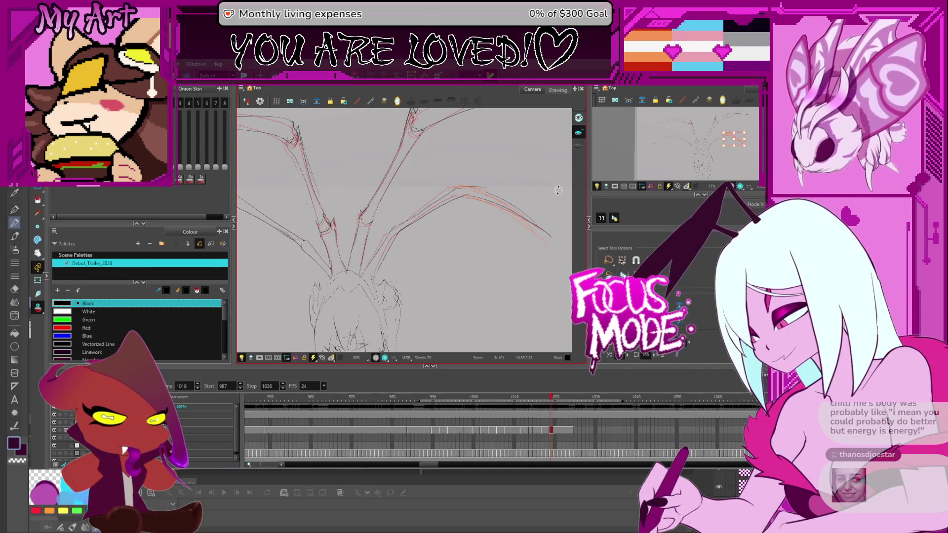
left_click_drag(557, 188, 555, 185)
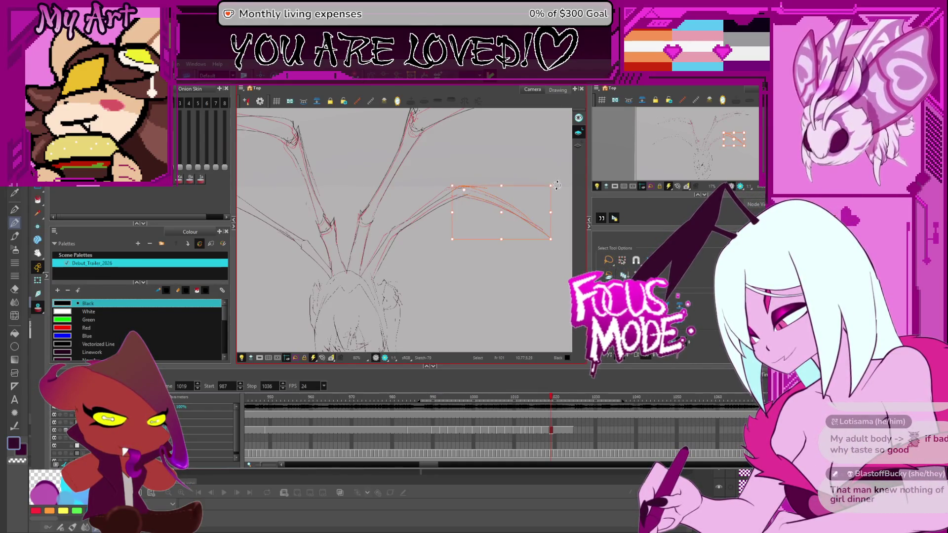
left_click_drag(495, 207, 486, 204)
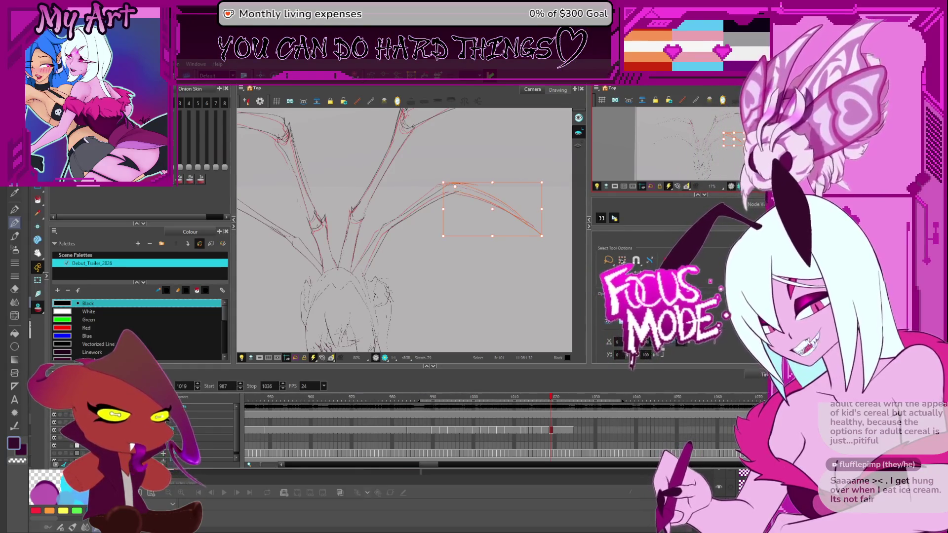
left_click(434, 291)
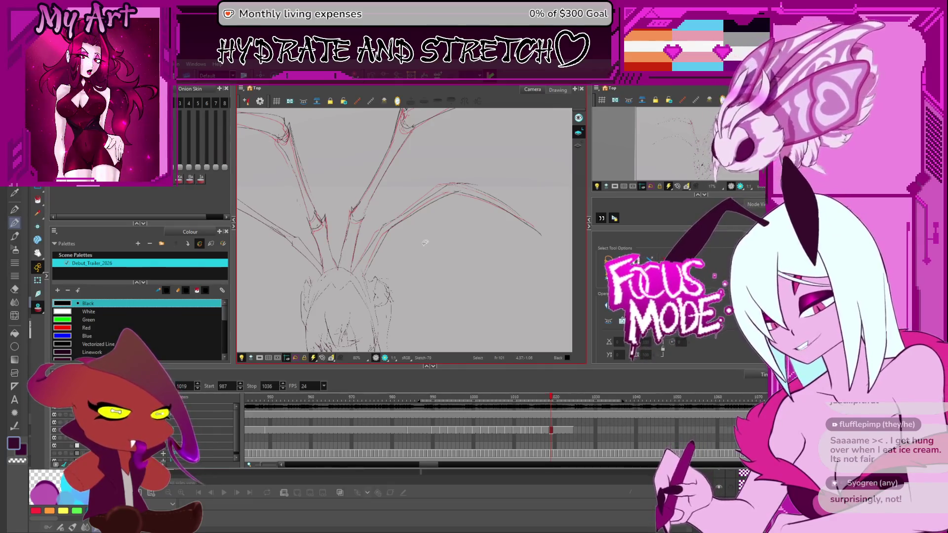
- Compare frames 1018 and 1019, then select the left wing's lower strokes
key("comma")
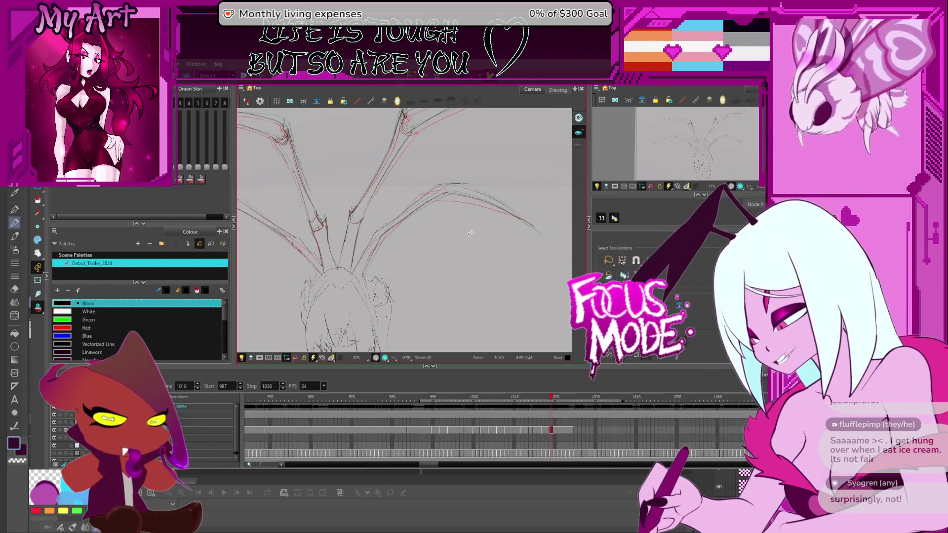
key("period")
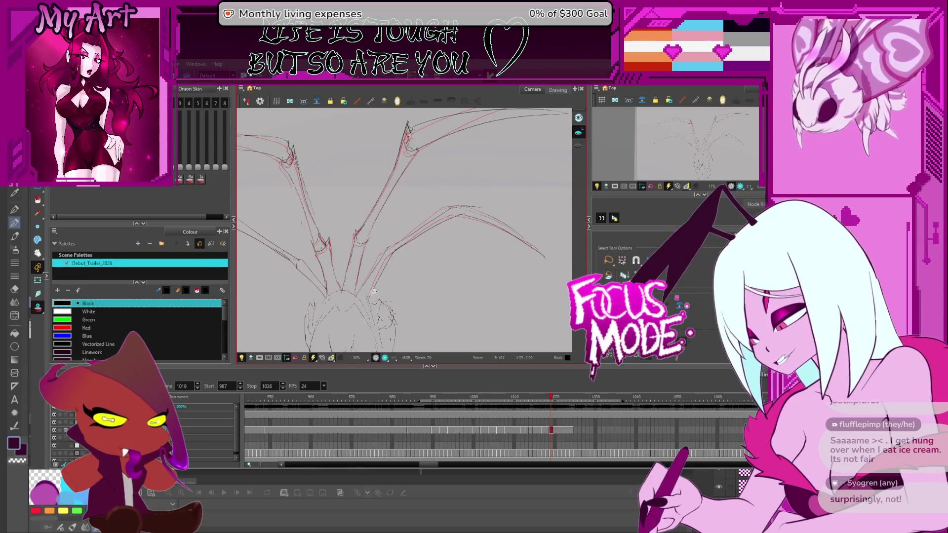
mouse_move(438, 260)
left_mouse_down()
mouse_move(431, 211)
mouse_move(530, 210)
left_mouse_up()
left_click_drag(341, 168, 452, 252)
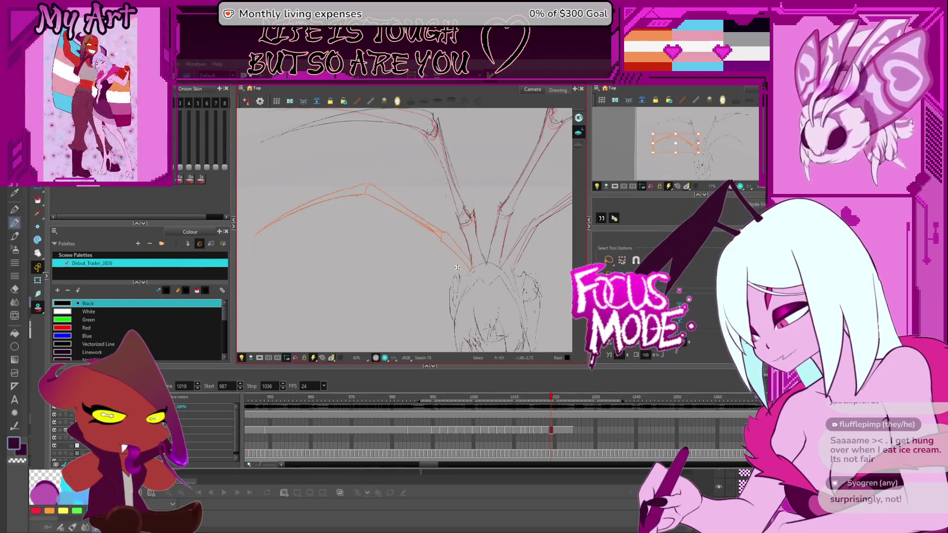
- Pull the lower end point of the left wing's stroke downward with the Contour Editor
left_click(444, 230)
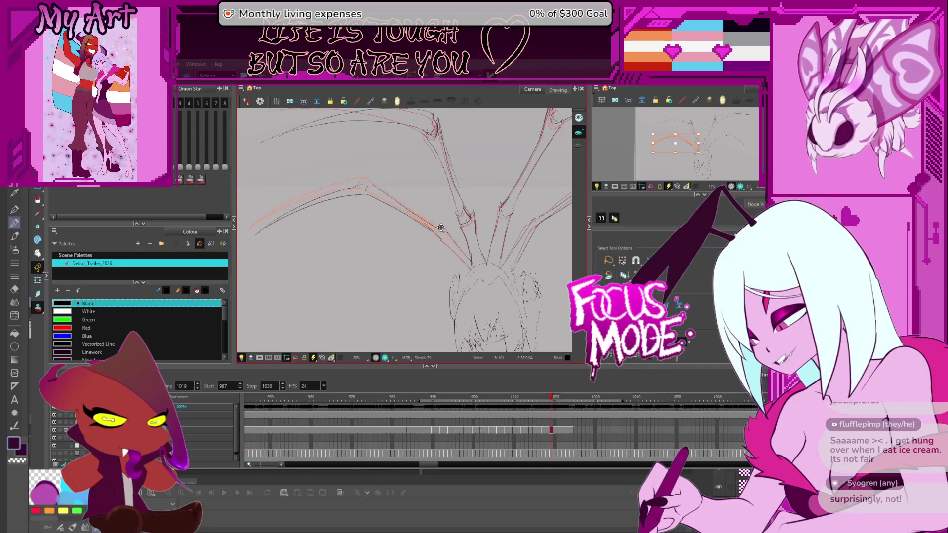
left_click(465, 264)
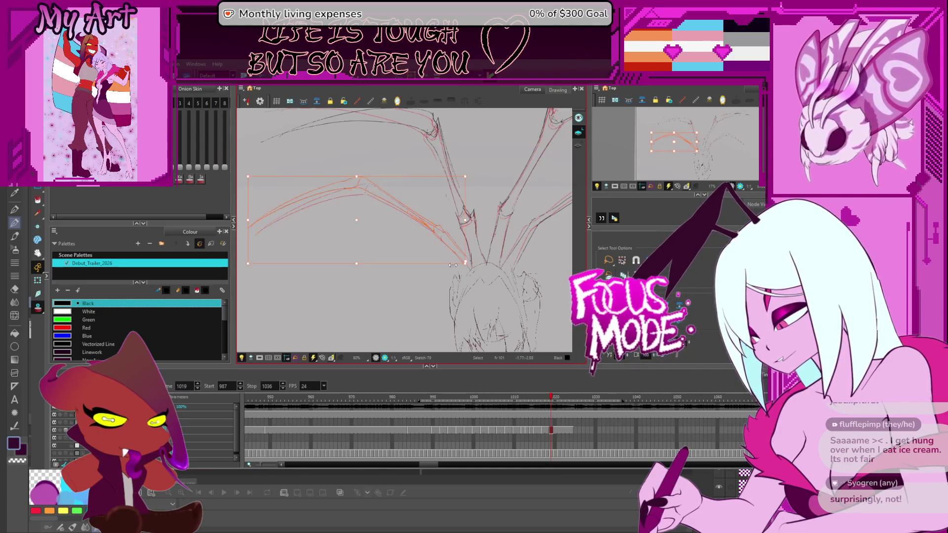
key("alt+q")
scroll(455, 273, "up", 3)
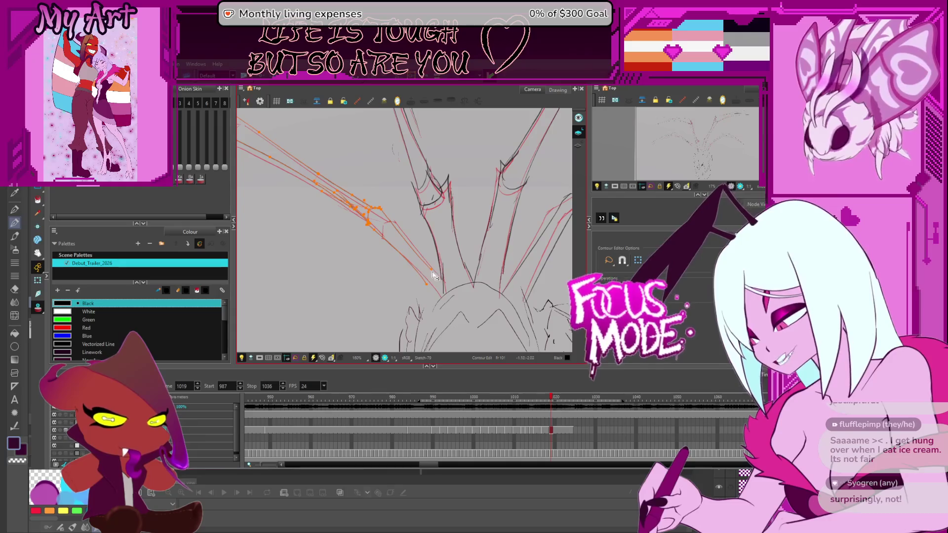
left_click_drag(426, 285, 441, 299)
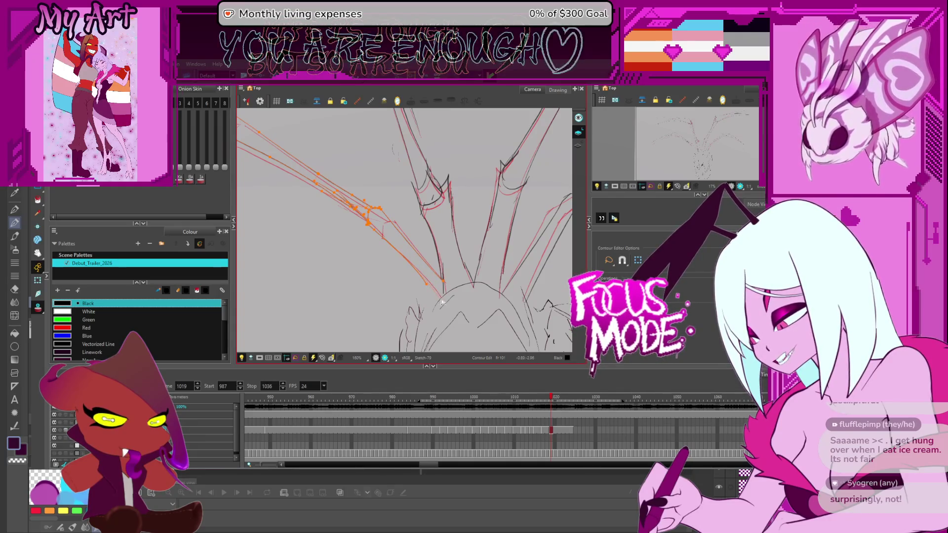
scroll(444, 301, "down", 5)
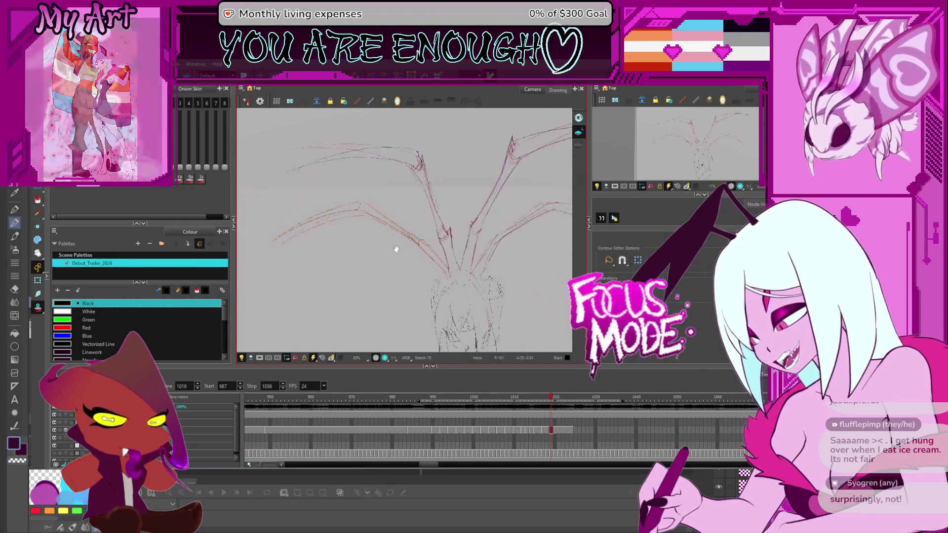
- Select the lower left wing strokes and move them into place along the rough sketch
key("alt+s")
scroll(370, 230, "up", 4)
mouse_move(489, 153)
left_mouse_down()
mouse_move(441, 226)
mouse_move(483, 221)
left_mouse_up()
left_click(406, 233)
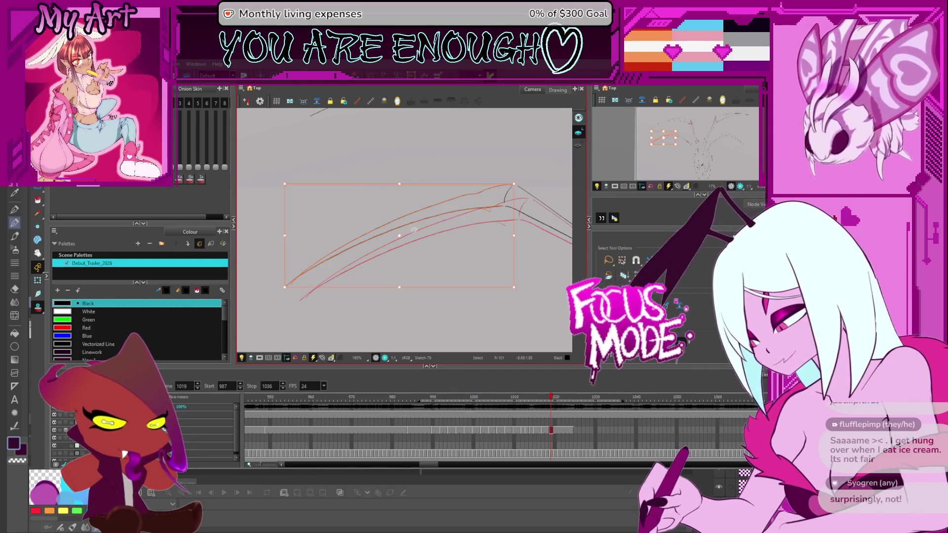
left_click_drag(450, 178, 388, 187)
scroll(388, 187, "down", 3)
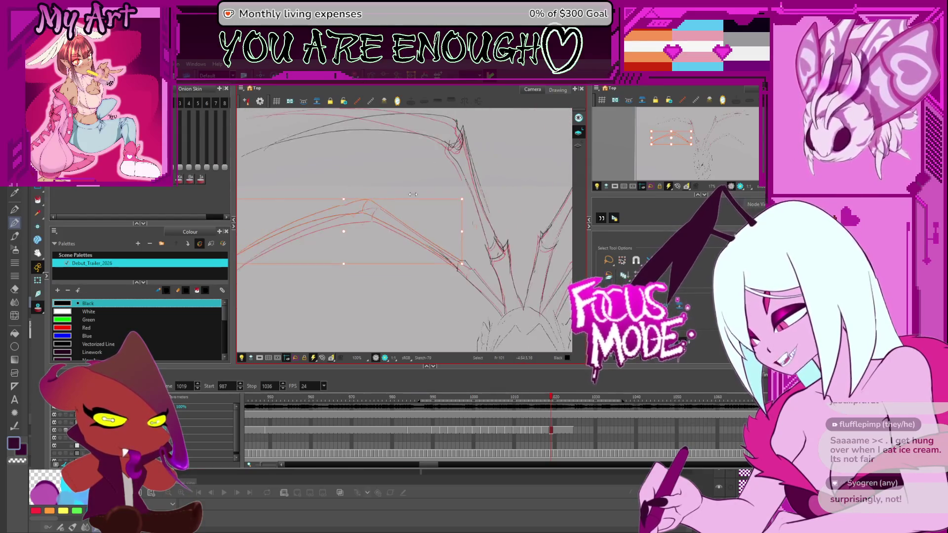
key("space")
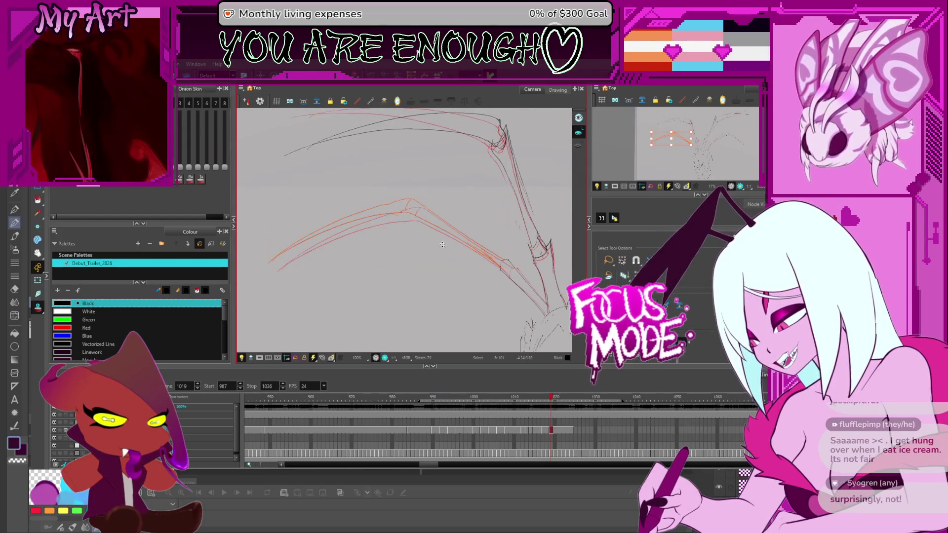
mouse_move(362, 298)
left_mouse_down()
mouse_move(408, 267)
mouse_move(398, 319)
left_mouse_up()
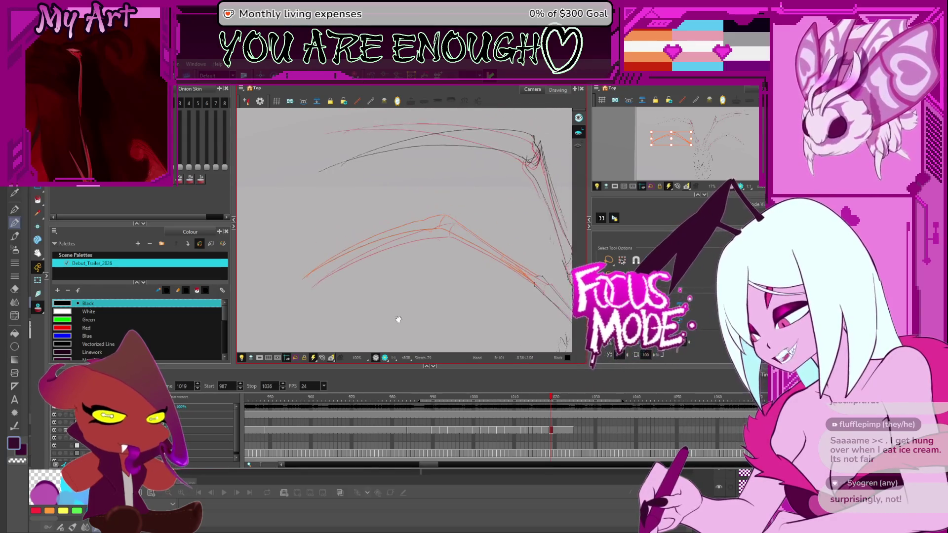
mouse_move(543, 210)
left_mouse_down()
mouse_move(295, 289)
mouse_move(304, 304)
left_mouse_up()
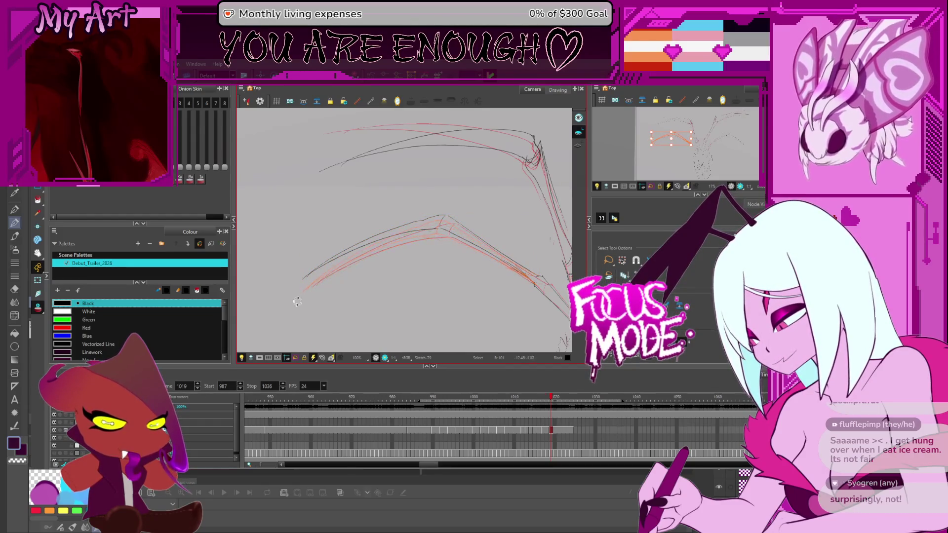
left_click_drag(296, 296, 413, 190)
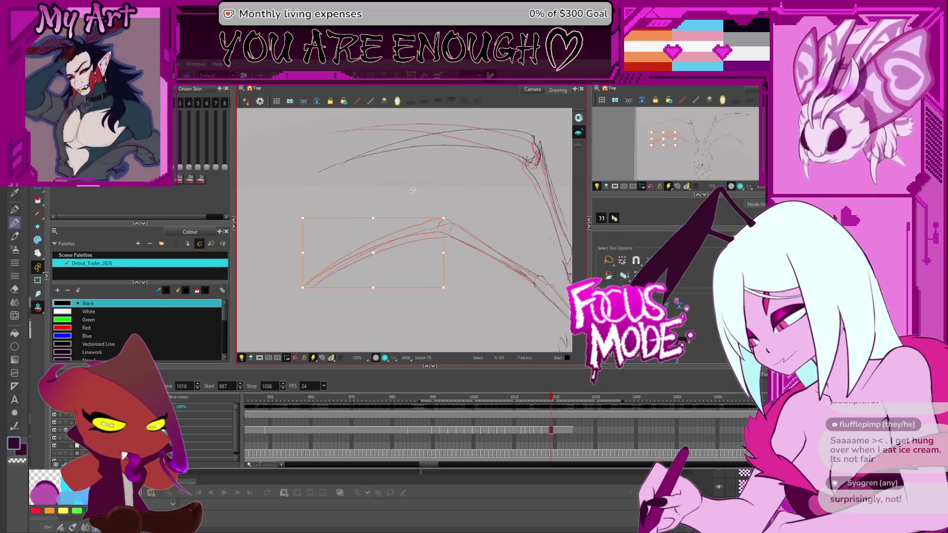
left_click_drag(390, 285, 406, 282)
left_click_drag(303, 294, 462, 210)
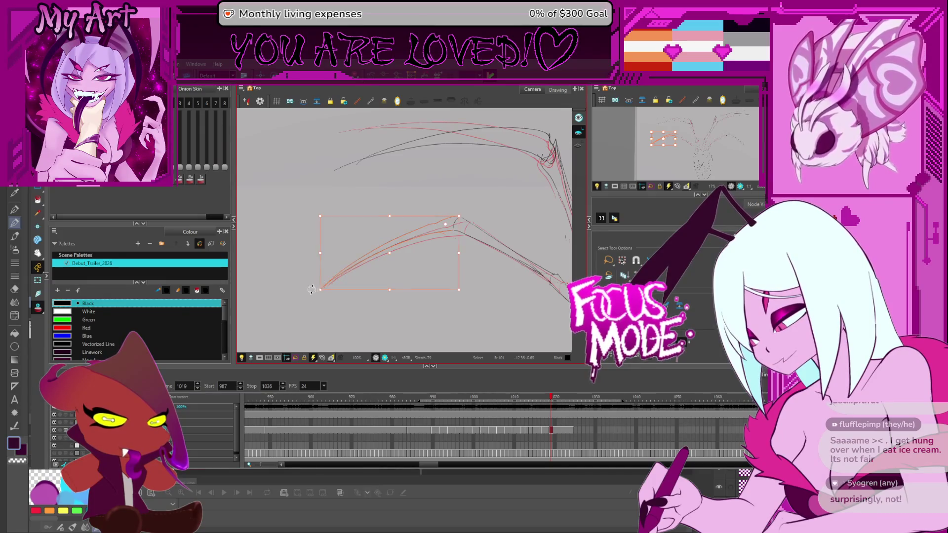
- Zoom out to show the whole creature and play back the animation
scroll(313, 281, "down", 3)
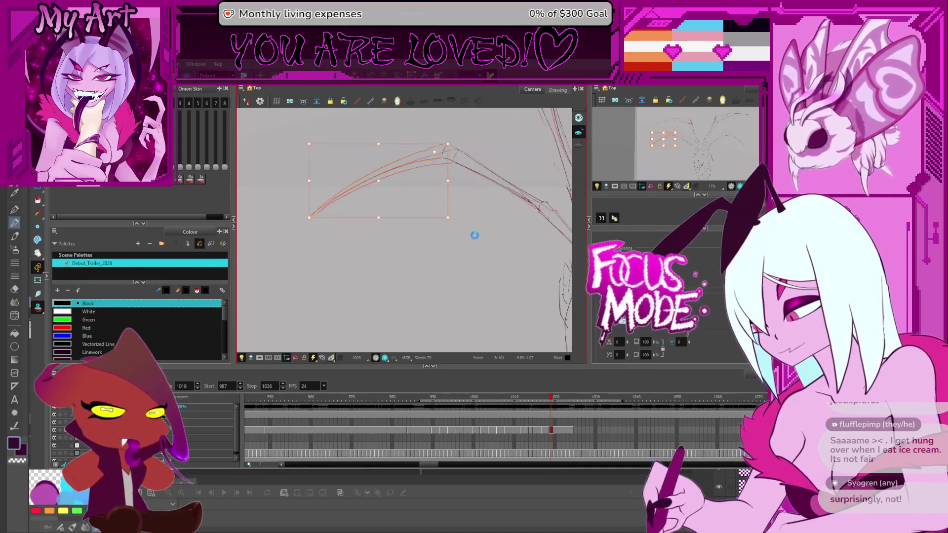
scroll(475, 234, "down", 3)
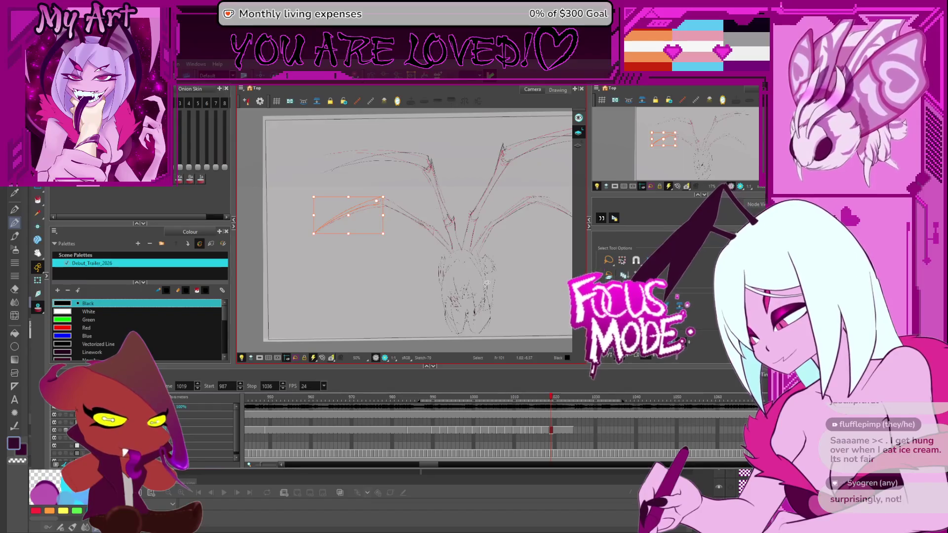
key("space")
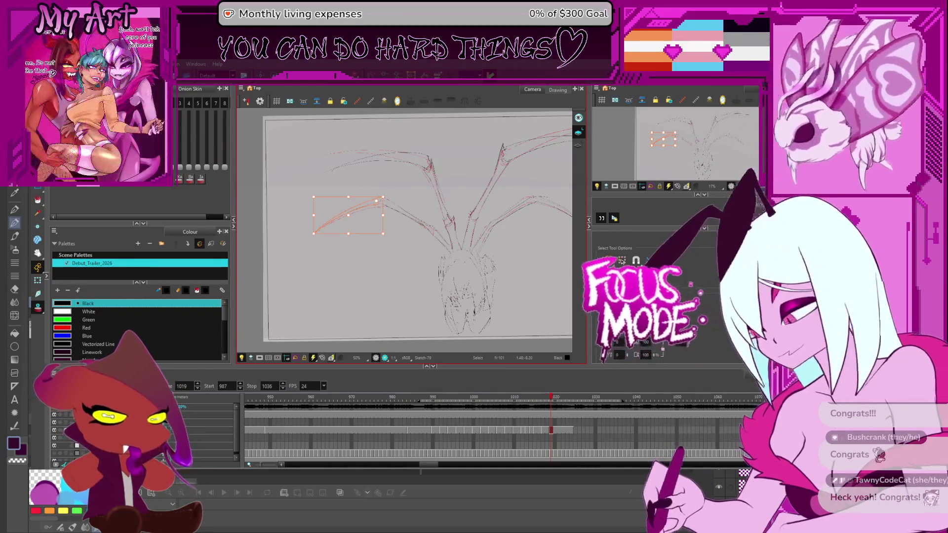
left_click_drag(515, 260, 470, 272)
key("Return")
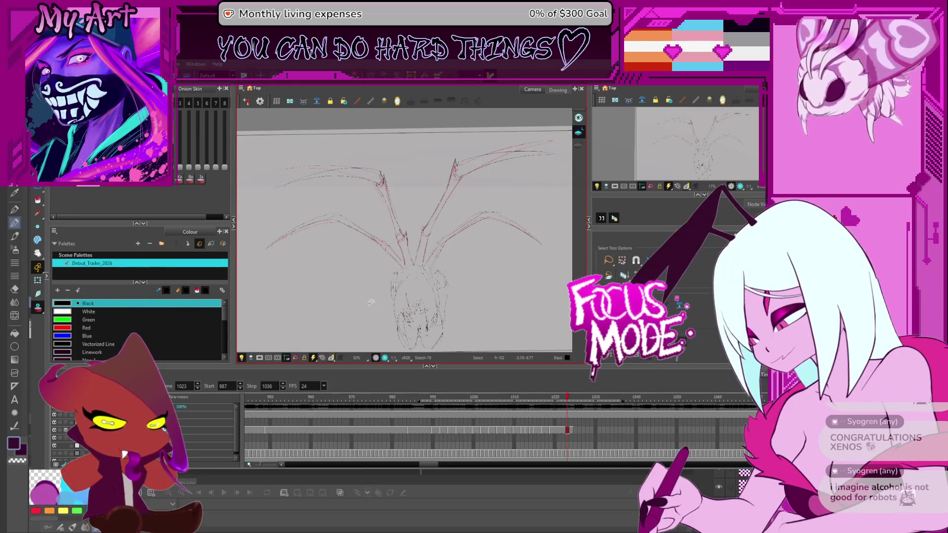
- Select the upper right wing arcs, the black upper curve and the long diagonal wing bone
left_click_drag(362, 304, 382, 284)
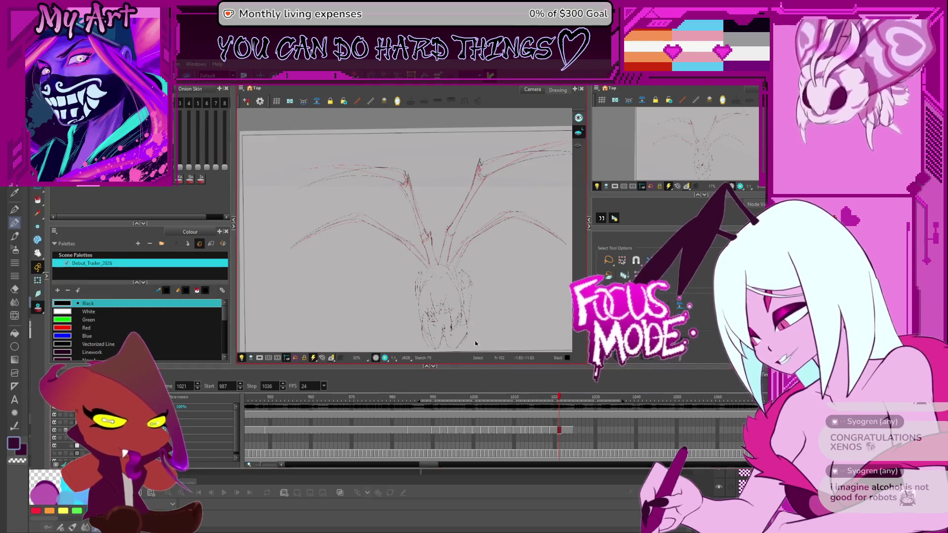
left_click_drag(460, 238, 410, 279)
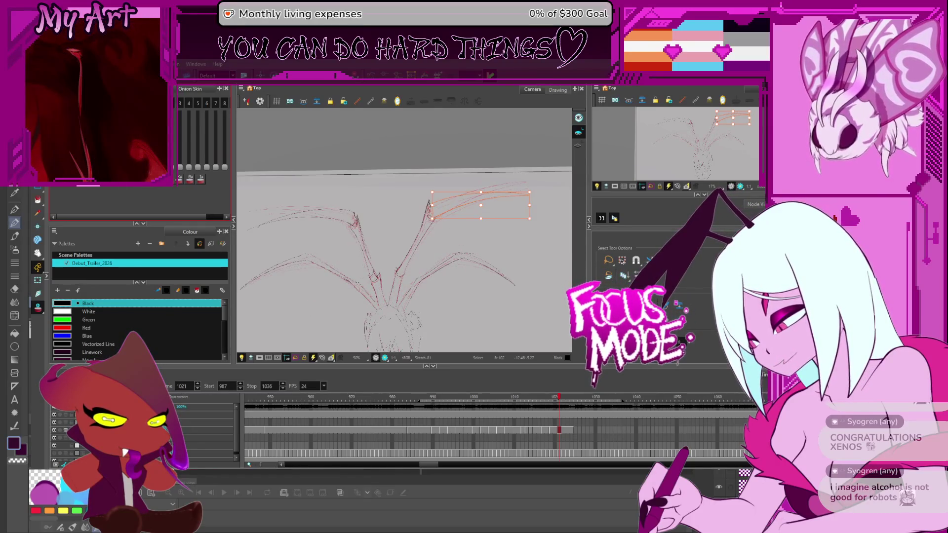
scroll(471, 205, "up", 3)
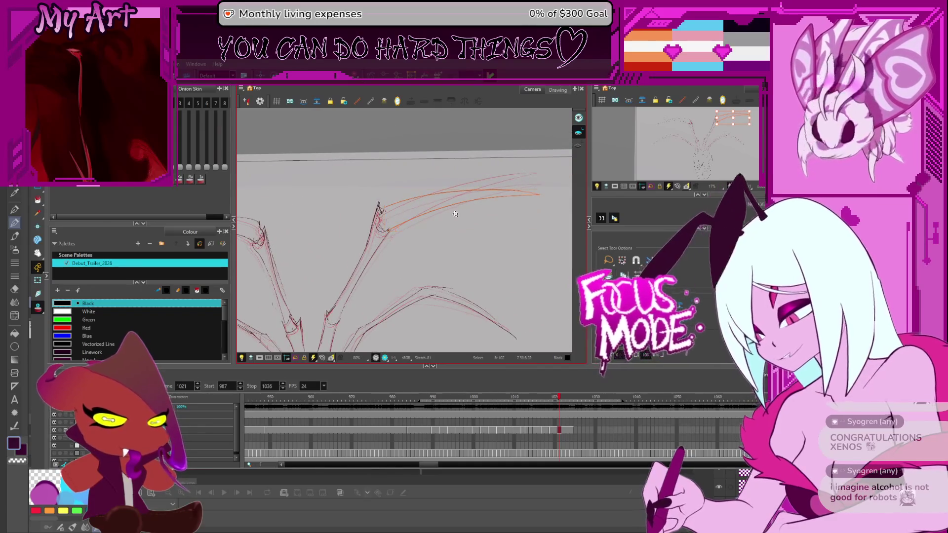
scroll(523, 196, "right", 2)
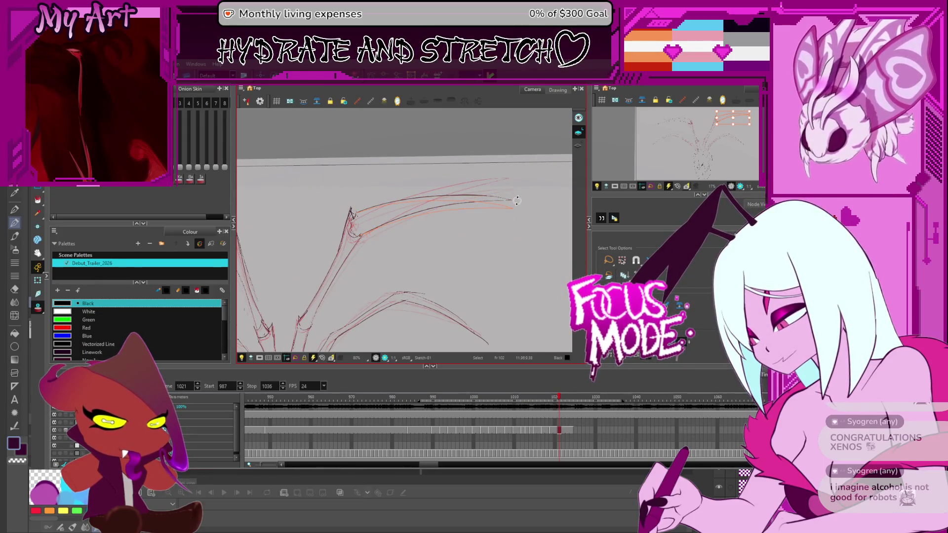
left_click(520, 205)
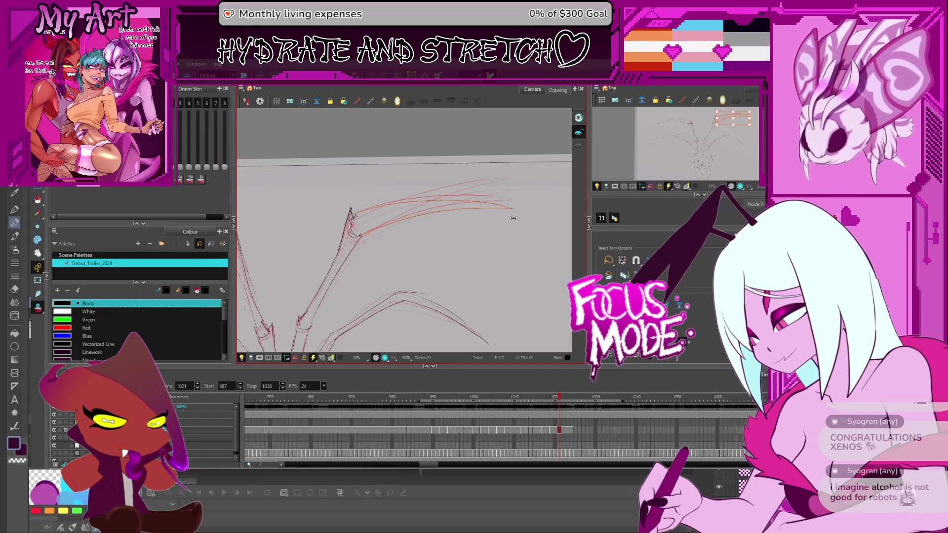
left_click_drag(418, 262, 418, 202)
left_click(355, 250, "shift")
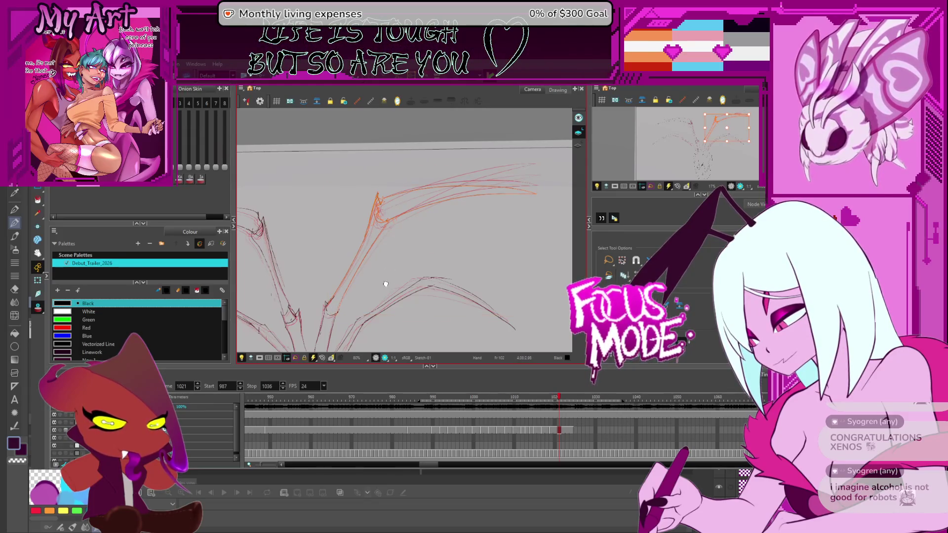
- Pan along the selected right wing up to the canvas top edge, then deselect it
left_click_drag(390, 282, 466, 203)
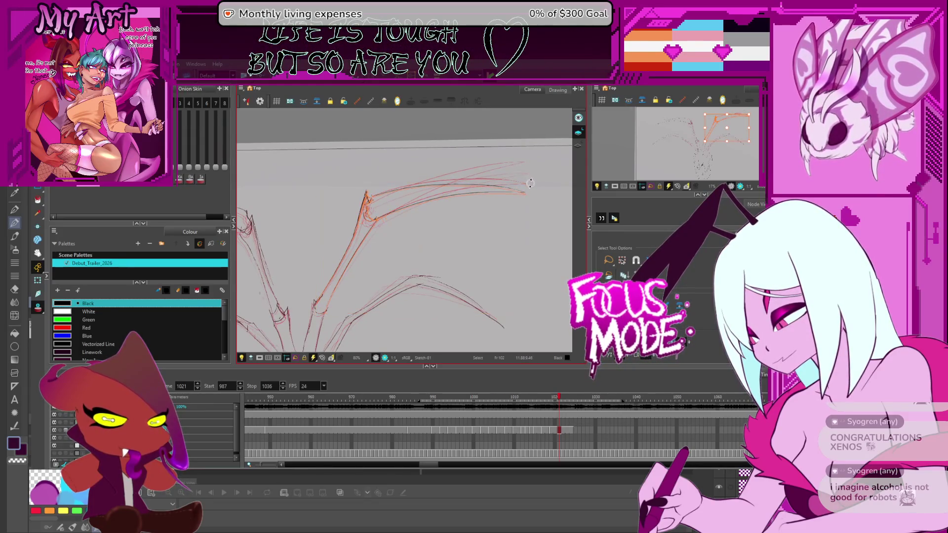
left_click_drag(453, 226, 438, 237)
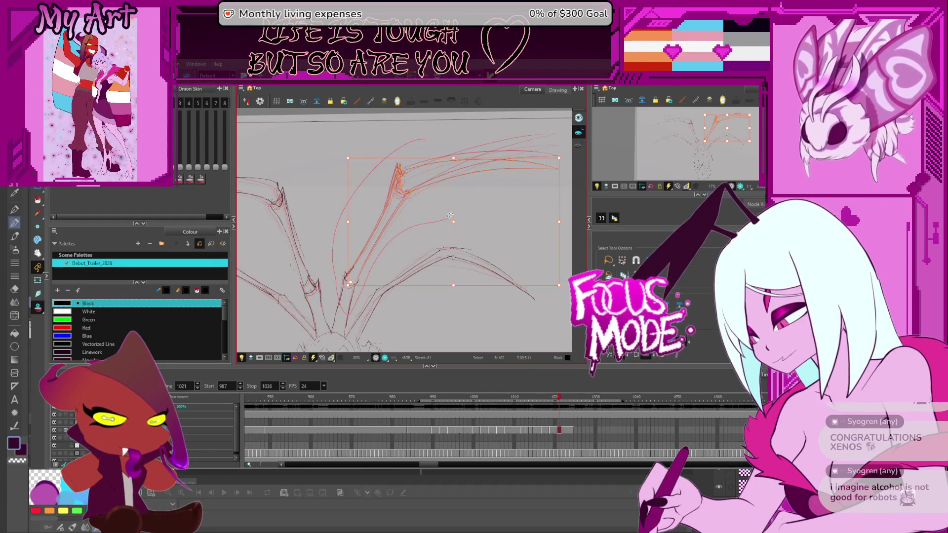
left_click_drag(380, 259, 393, 226)
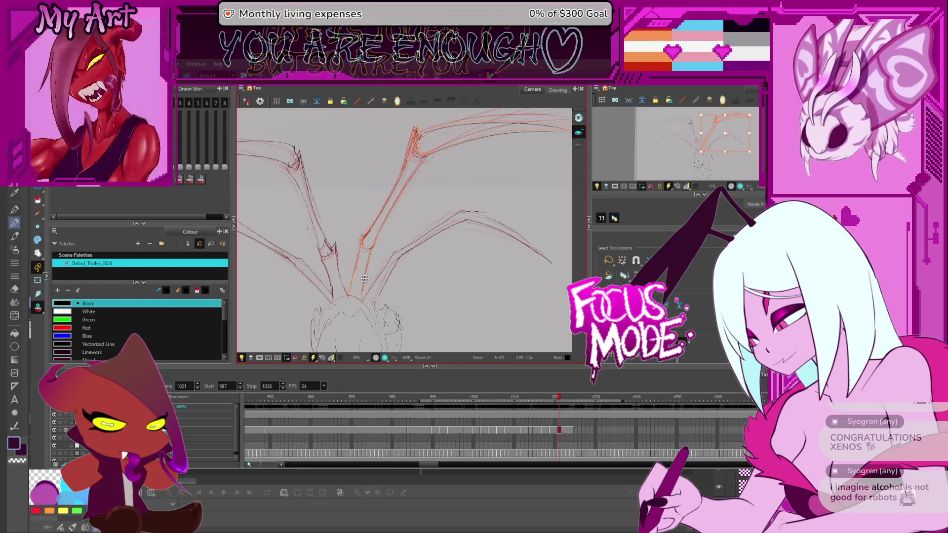
left_click_drag(391, 267, 344, 302)
left_click_drag(533, 153, 506, 164)
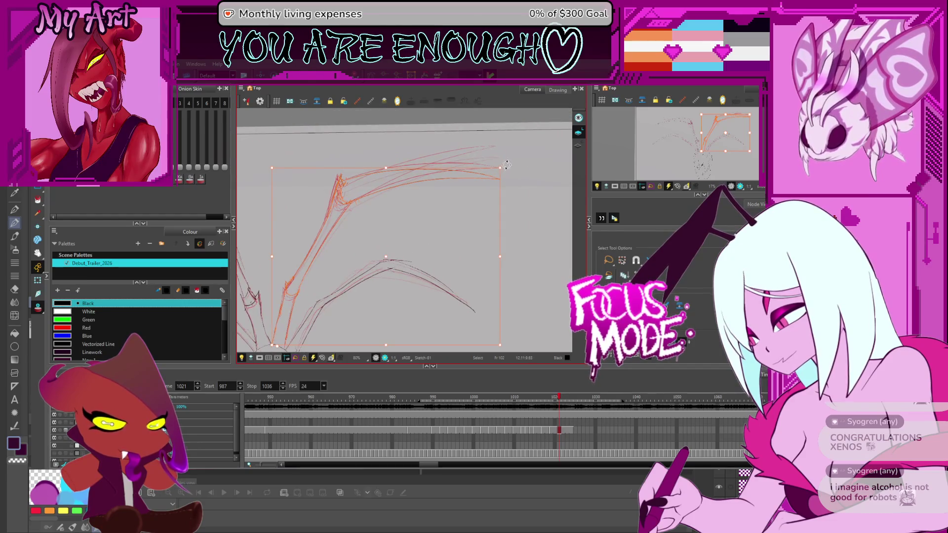
left_click(507, 167)
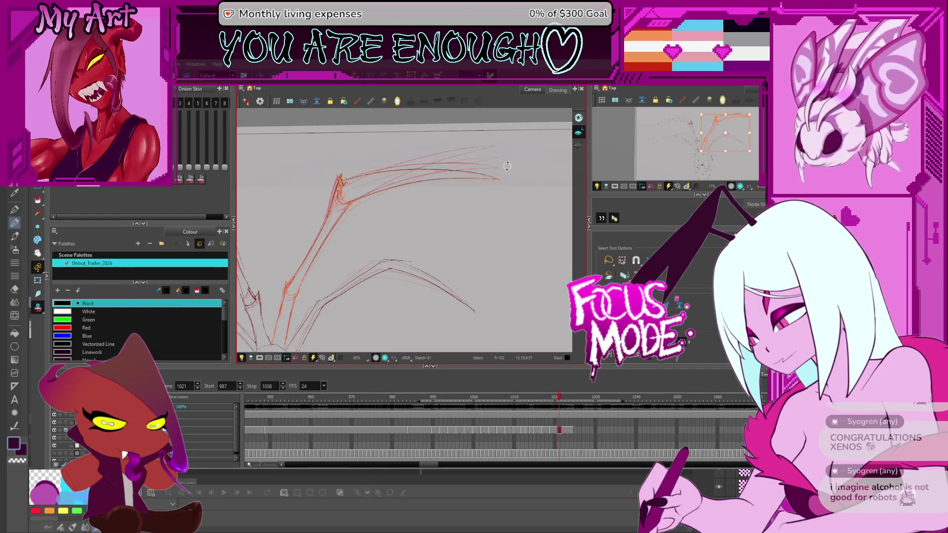
scroll(507, 166, "down", 3)
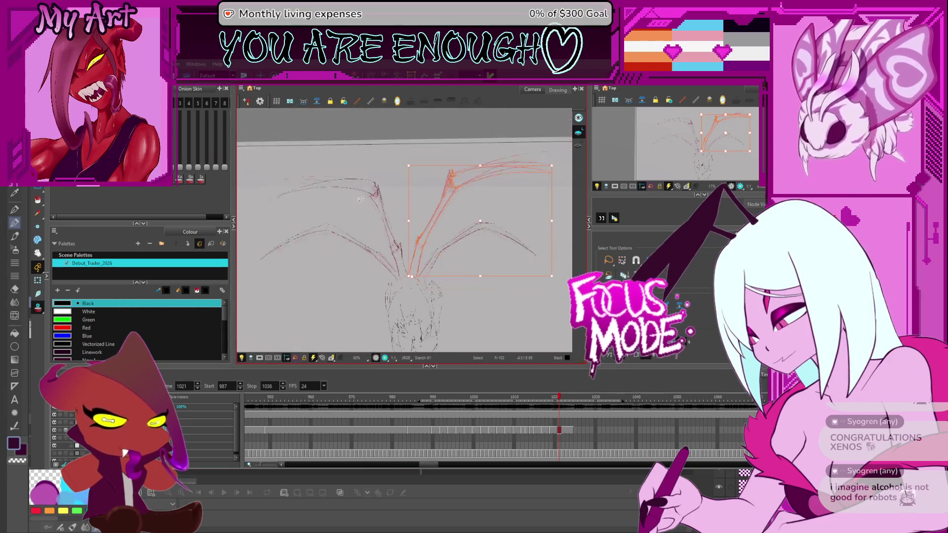
- Try selecting the upper left wing arc, bone and lower strokes, then clear the selection
left_click(310, 183)
scroll(316, 188, "up", 1)
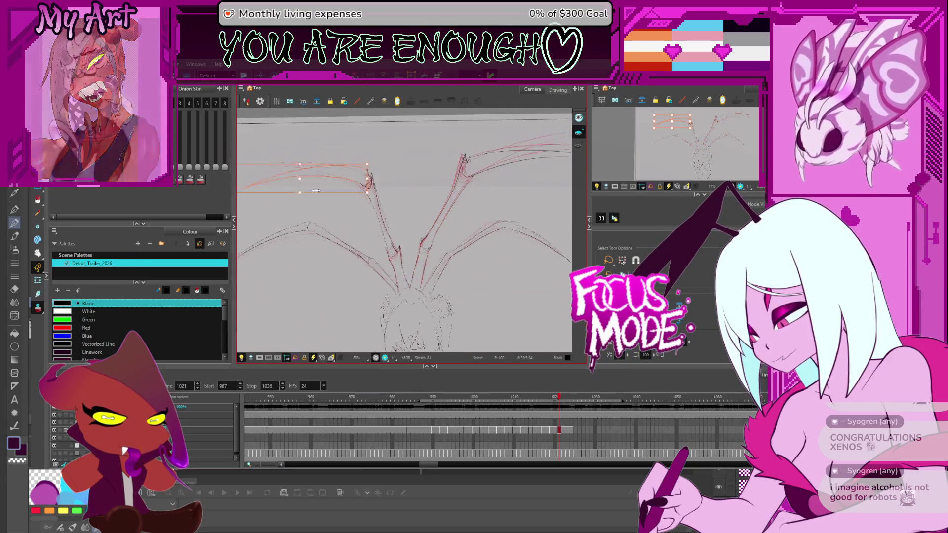
left_click_drag(350, 197, 393, 199)
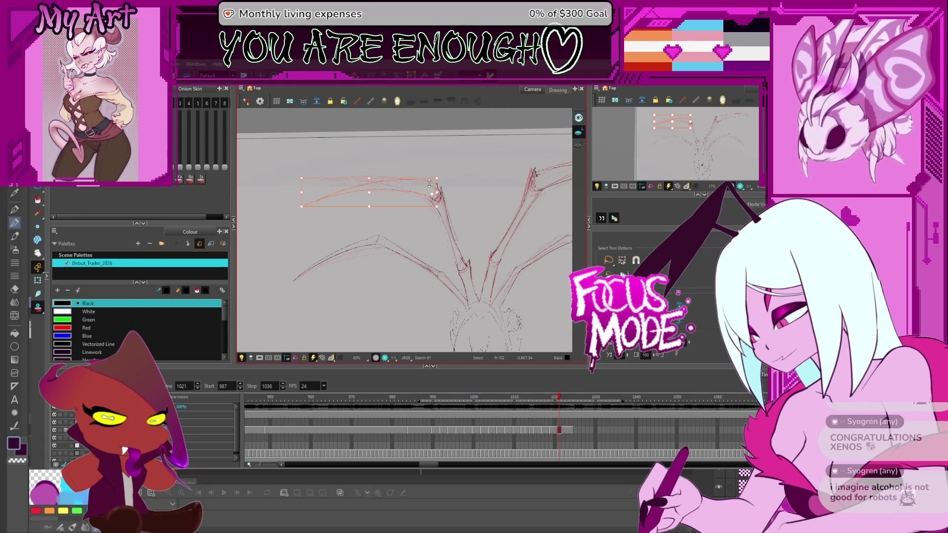
left_click(295, 212)
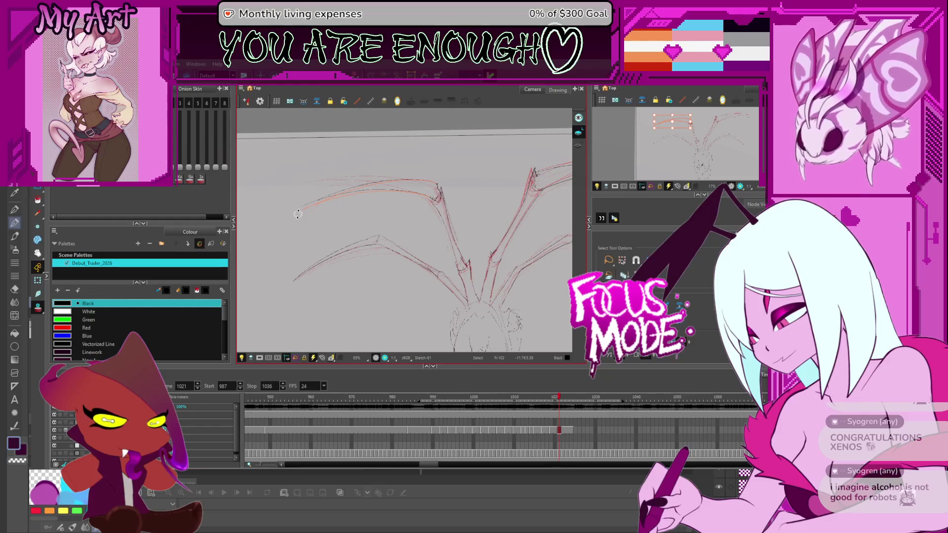
left_click(459, 265, "shift")
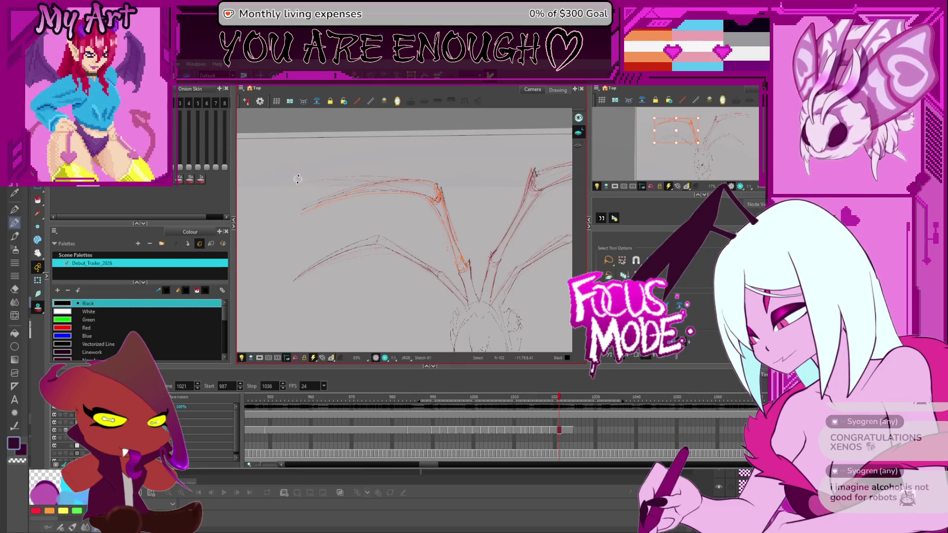
key("space")
left_click(471, 305, "shift")
left_click(473, 291)
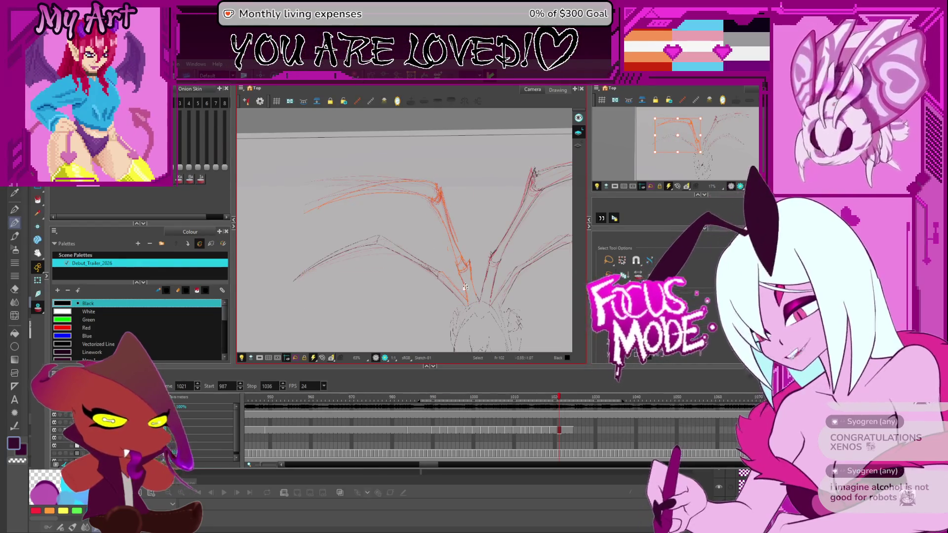
- Nudge the upper-left wing strokes up and left, then reselect the left wing
left_click(468, 266)
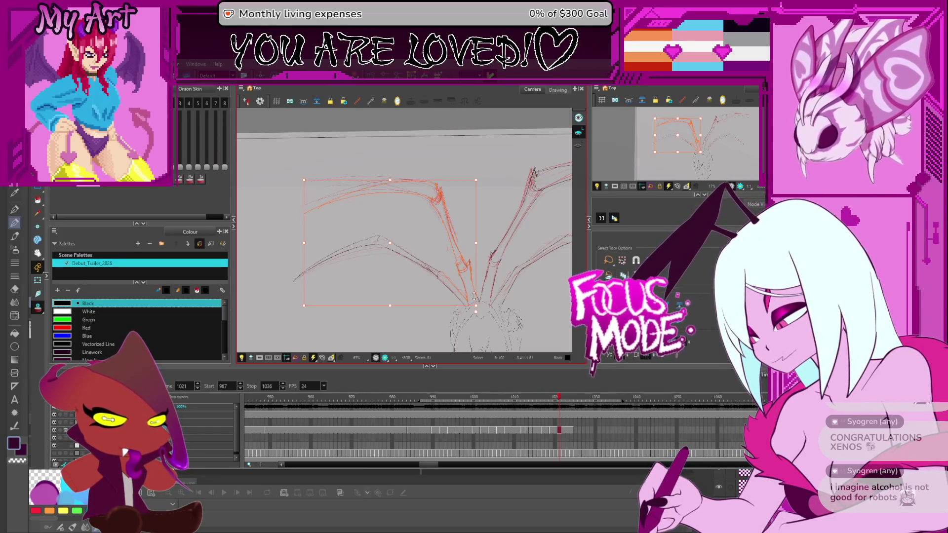
left_click_drag(468, 266, 464, 259)
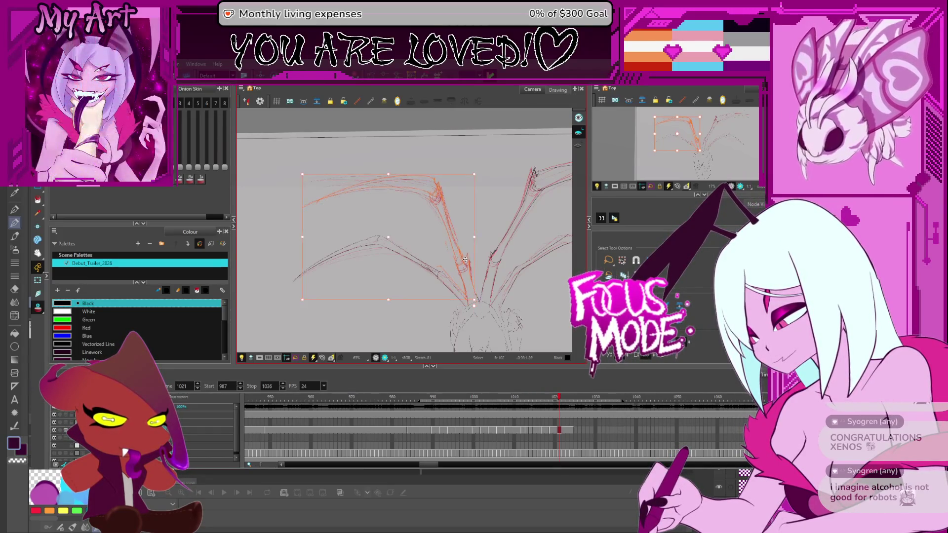
left_click(296, 172)
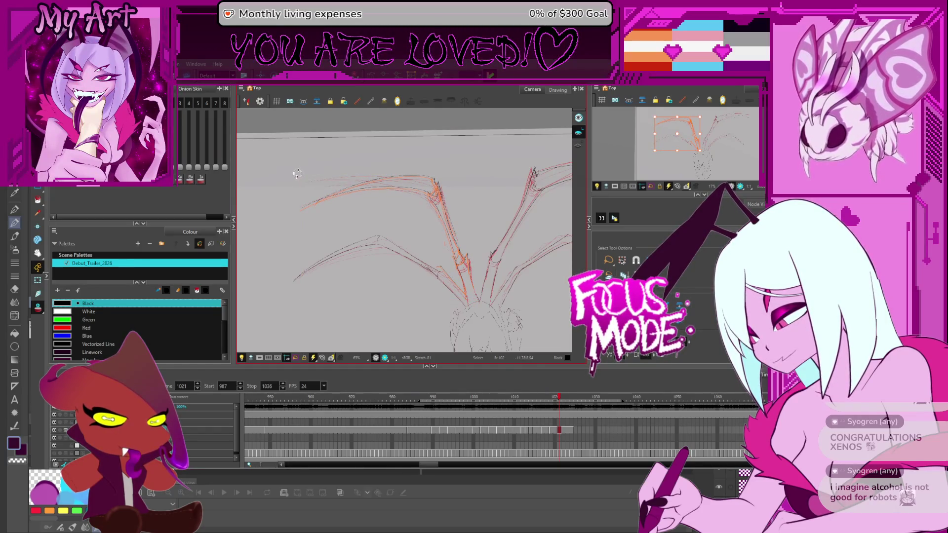
left_click_drag(383, 169, 339, 177)
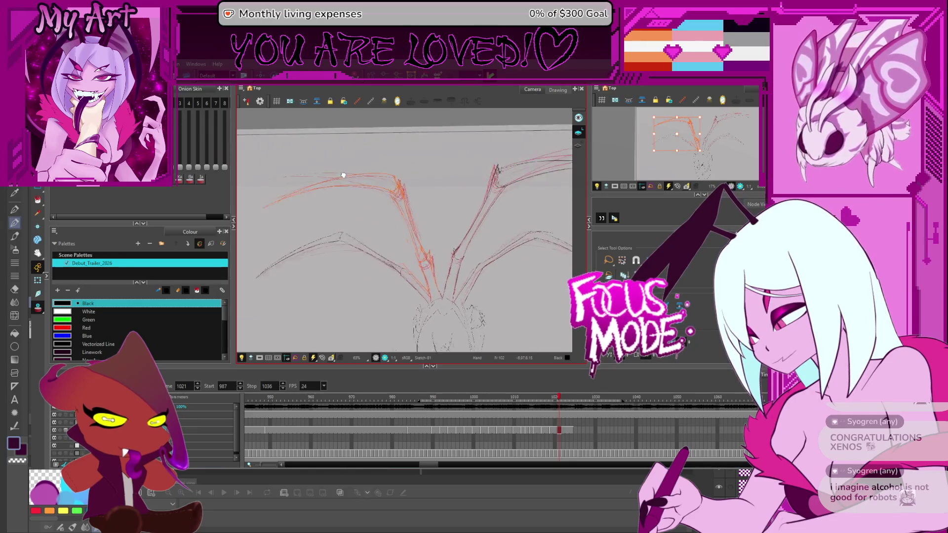
left_click(320, 182)
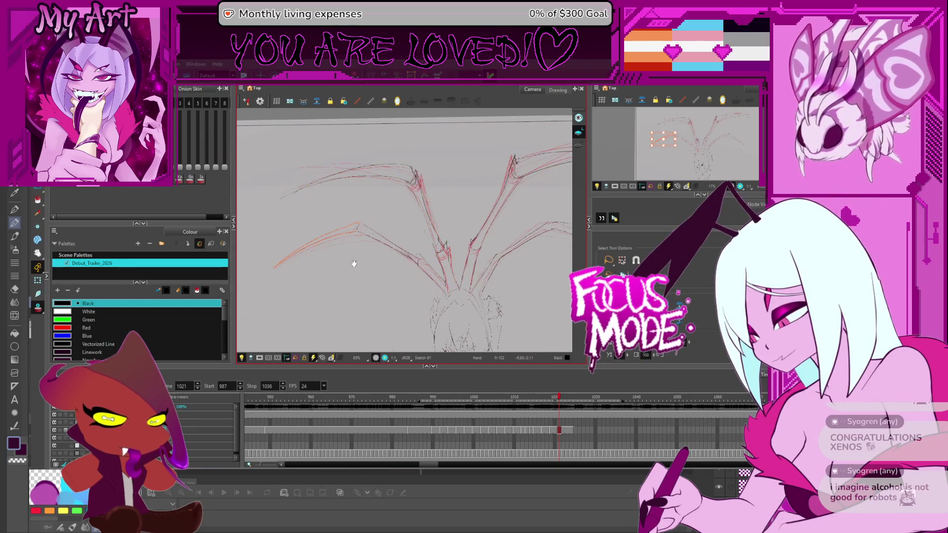
- Undo the last transform and stretch the orange lower-left wing stroke wider
key("ctrl+z")
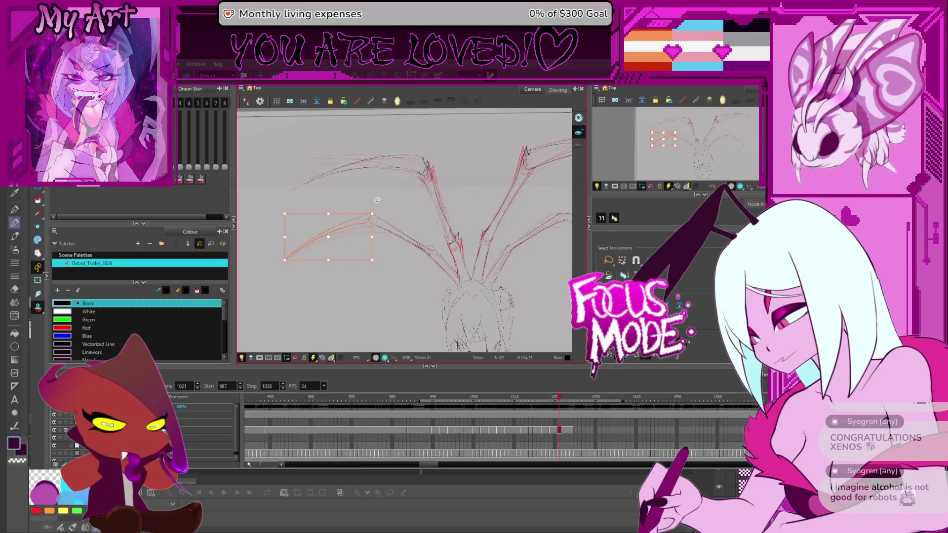
left_click(350, 225)
left_click(351, 224)
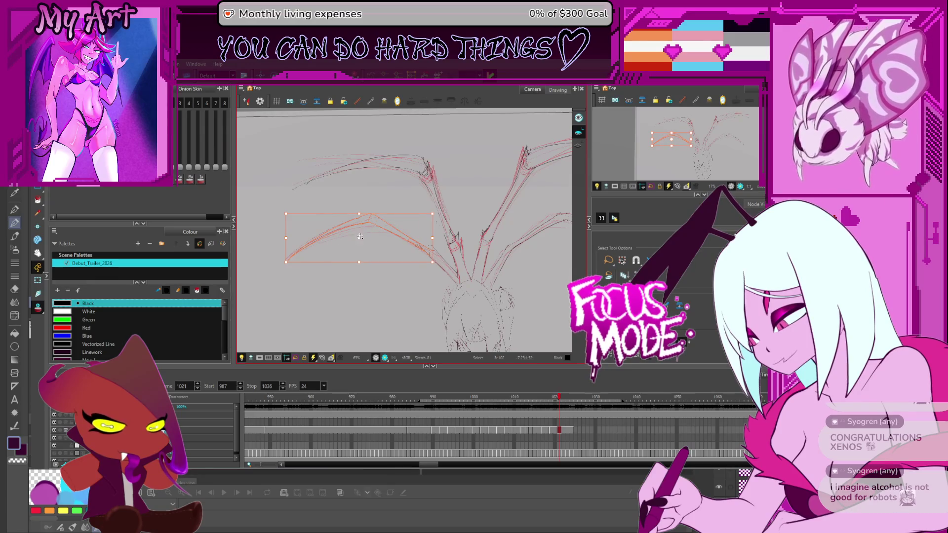
left_click(281, 212)
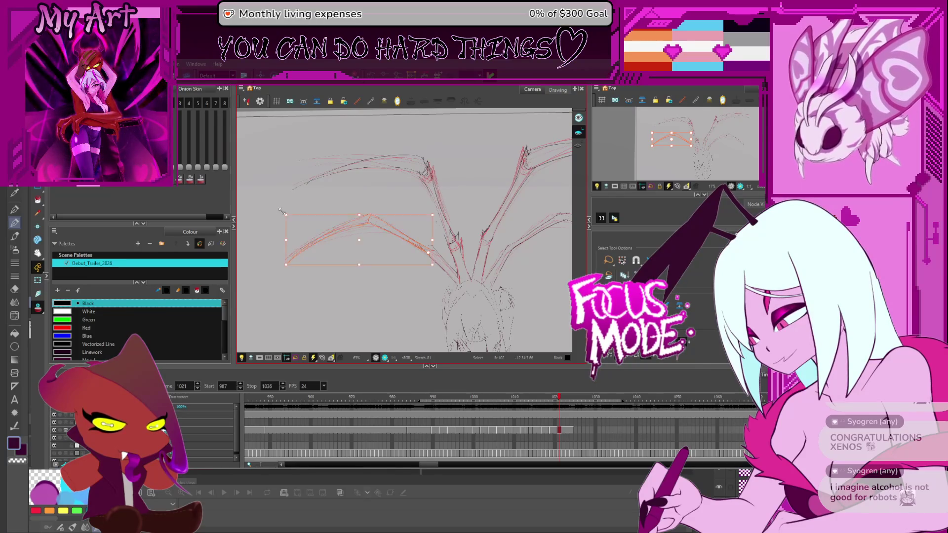
left_click_drag(287, 236, 290, 236)
mouse_move(372, 197)
left_mouse_down()
mouse_move(377, 265)
mouse_move(414, 269)
left_mouse_up()
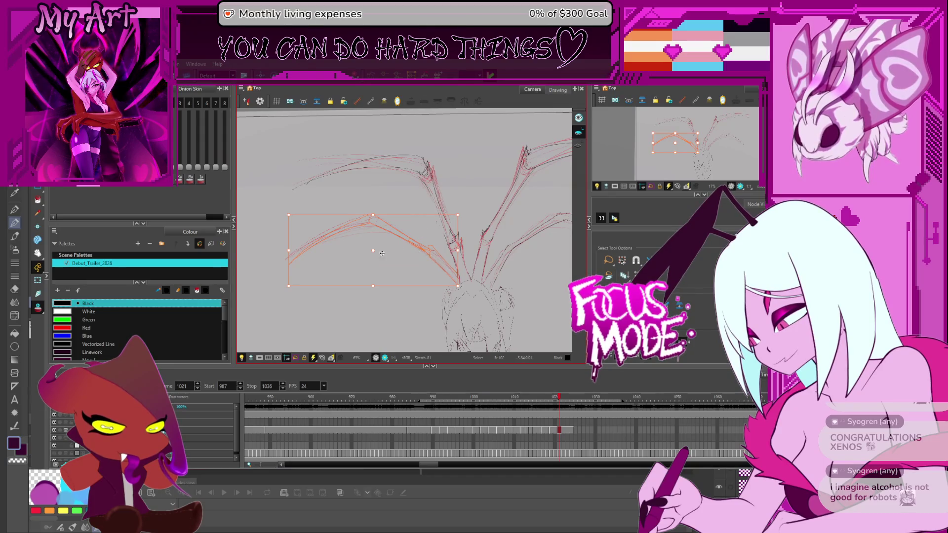
- Nudge the lower-left wing stroke up and left, deselect it, and pan toward the right wing
left_click(429, 255)
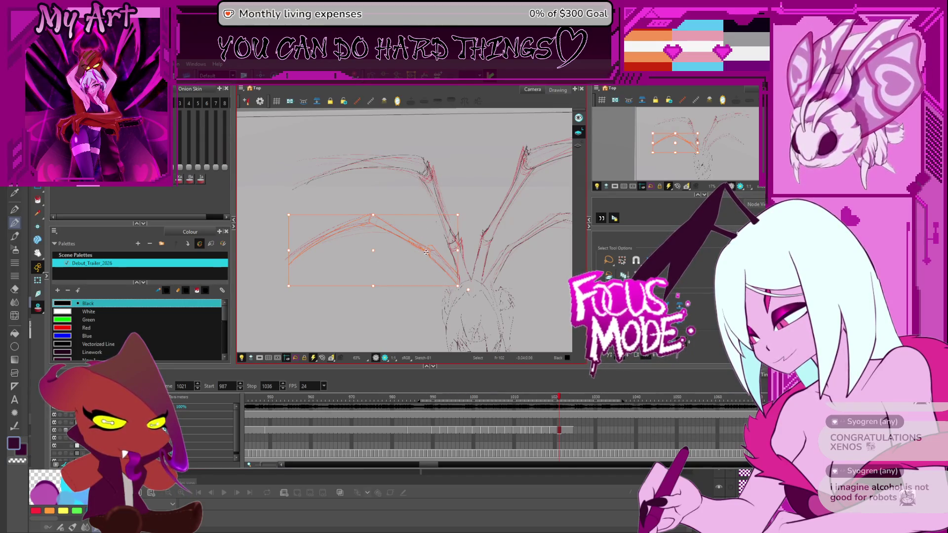
left_click_drag(427, 249, 423, 246)
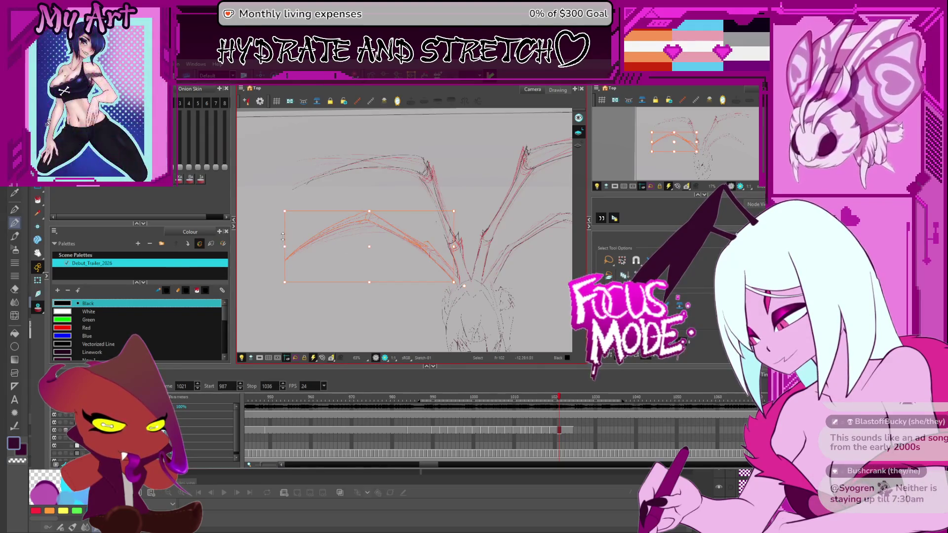
left_click(458, 280)
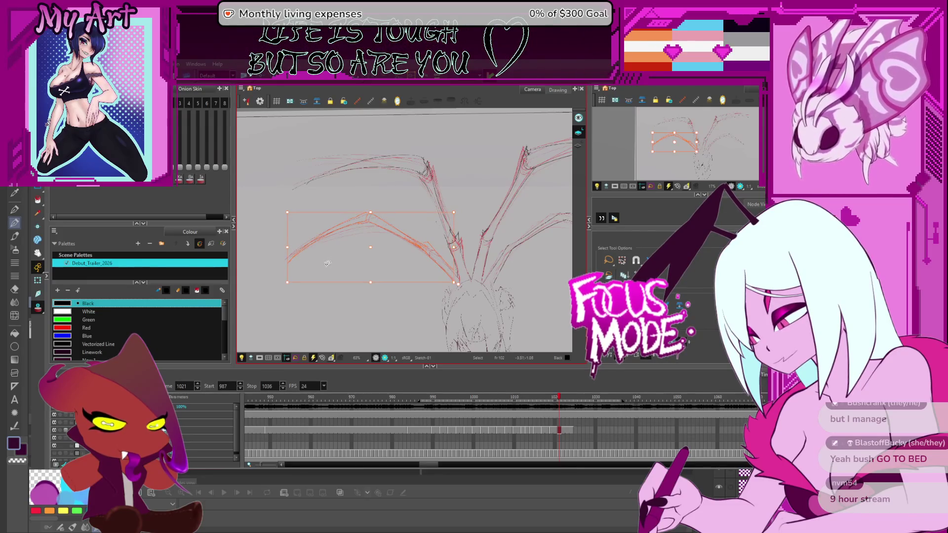
mouse_move(429, 218)
left_mouse_down()
mouse_move(352, 214)
mouse_move(453, 329)
left_mouse_up()
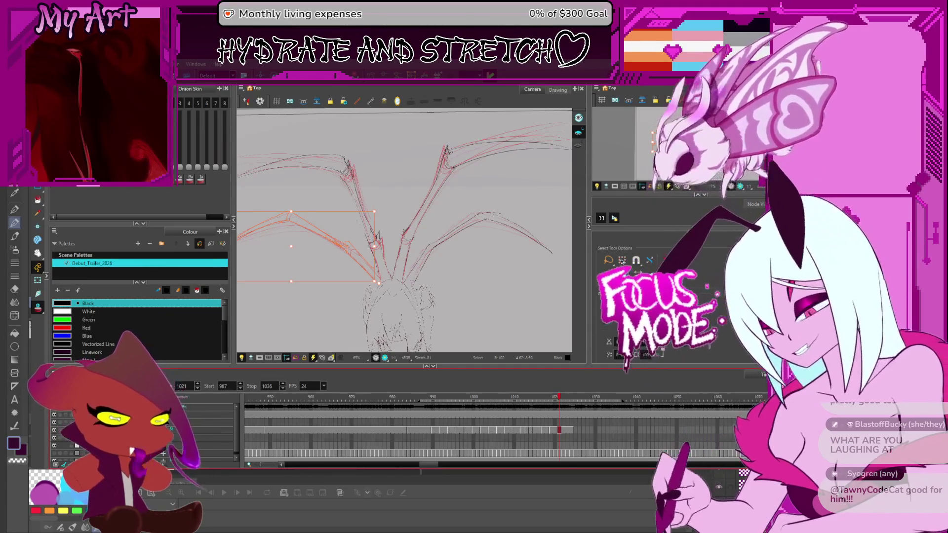
key("period")
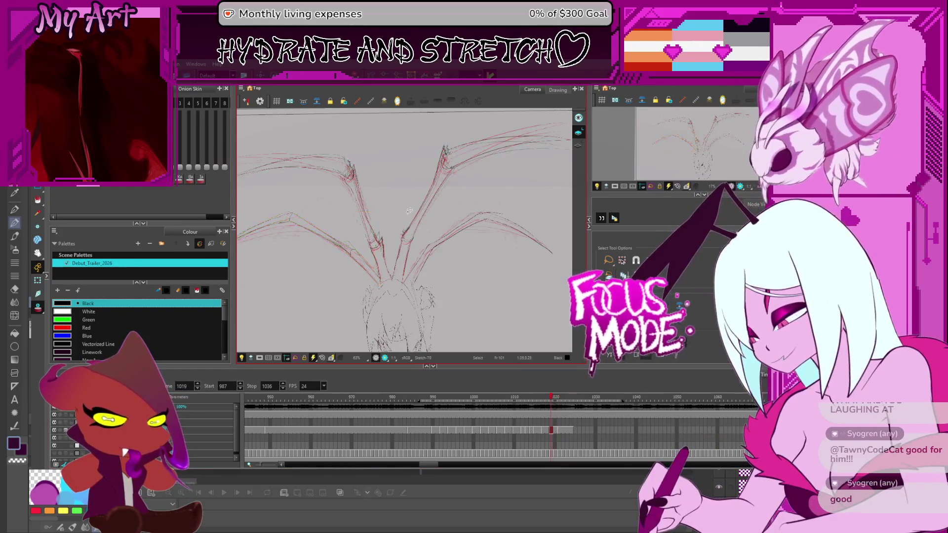
key("comma")
key("comma")
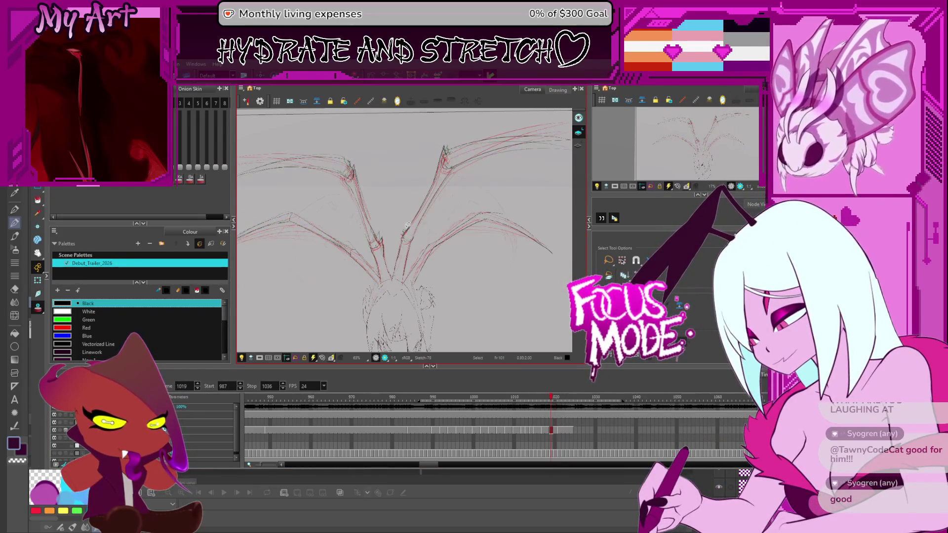
key("period")
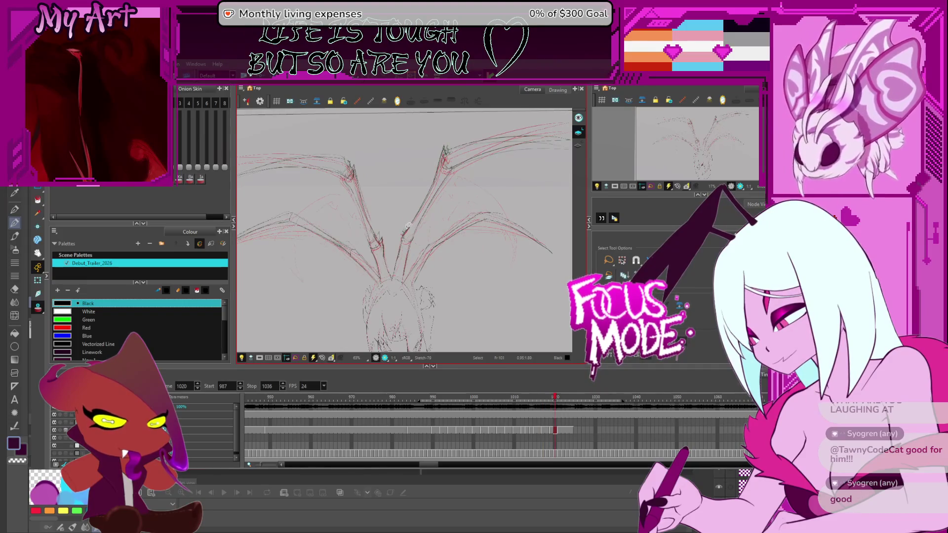
key("period")
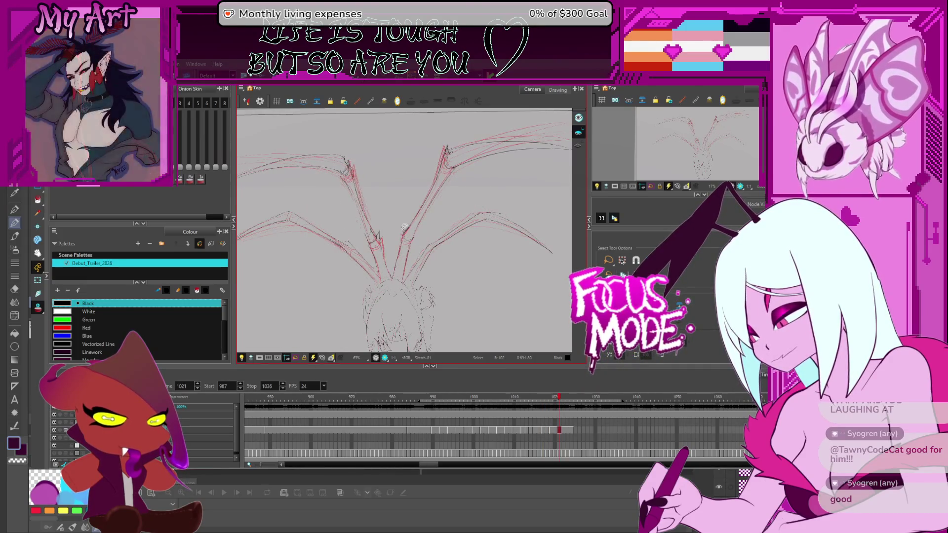
- Pan to the right wing and select its lower strokes for scaling
left_click_drag(441, 259, 404, 256)
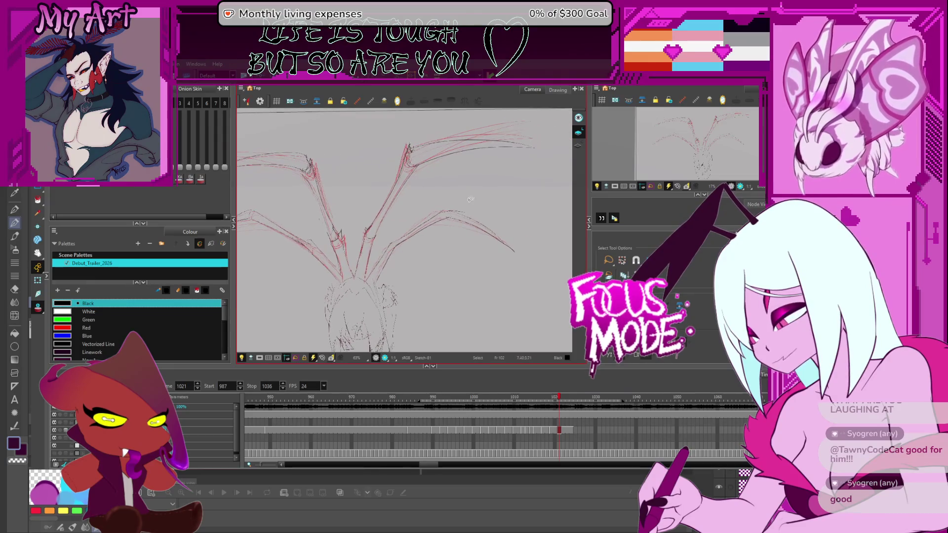
left_click_drag(453, 215, 467, 212)
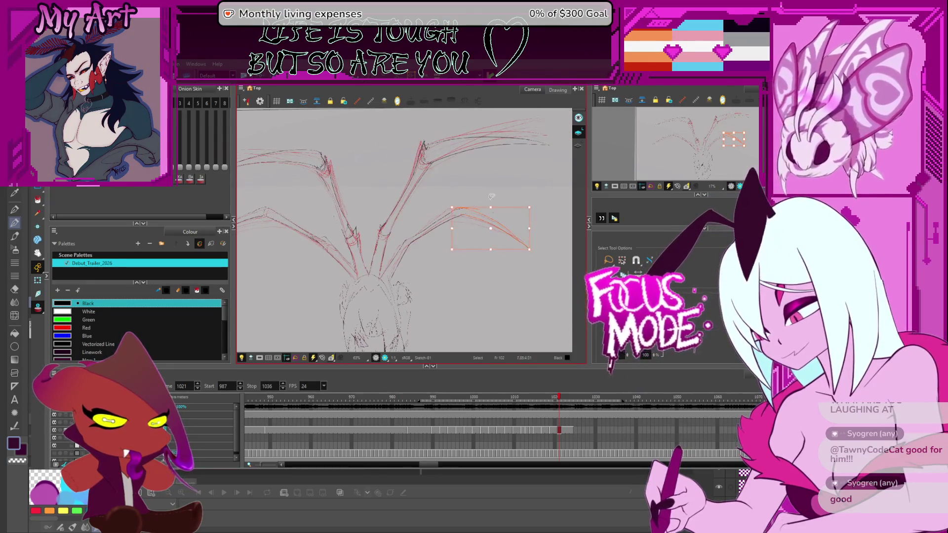
left_click(471, 219)
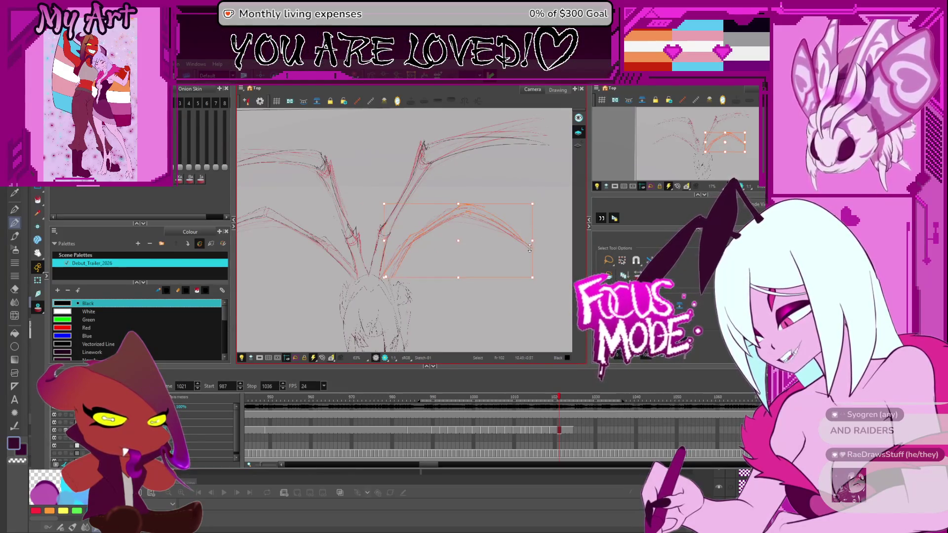
key("Escape")
mouse_move(526, 238)
left_mouse_down()
mouse_move(502, 277)
mouse_move(527, 268)
mouse_move(472, 288)
mouse_move(510, 231)
left_mouse_up()
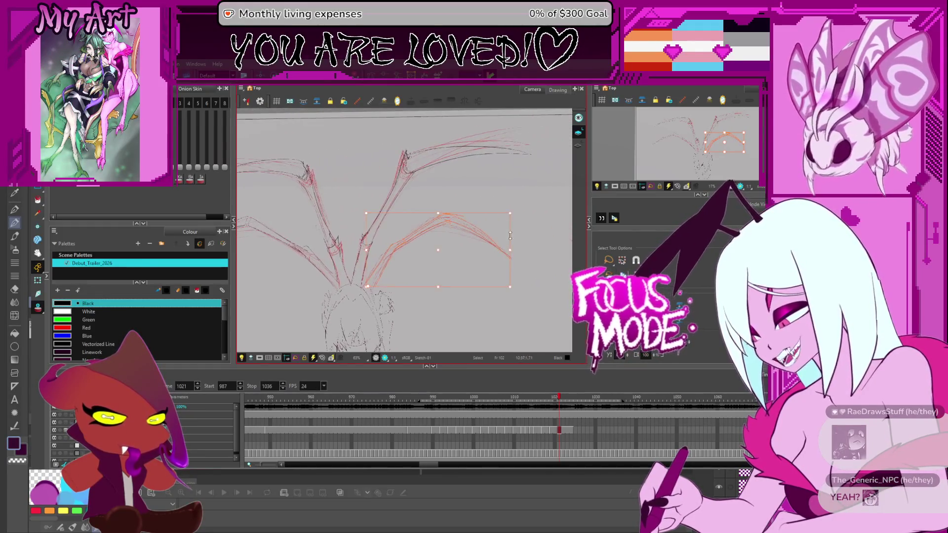
left_click(507, 250)
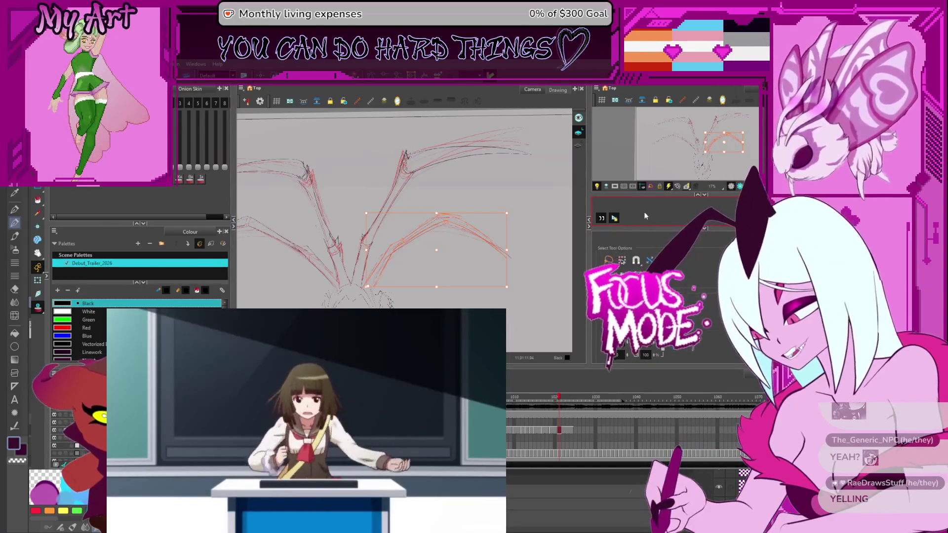
- Step the playhead back frame by frame from 1008 to 1006 to review the wings
scroll(469, 255, "down", 2)
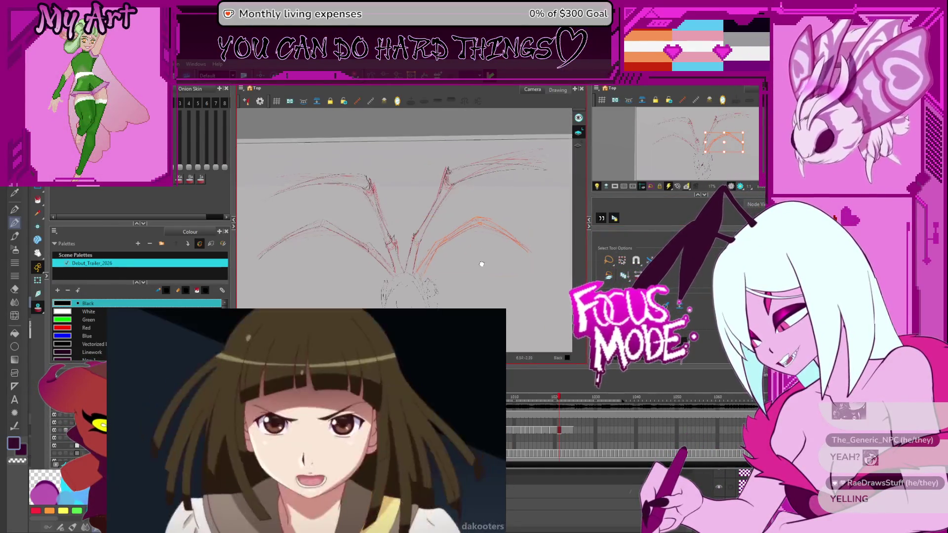
left_click_drag(483, 256, 478, 243)
left_click(547, 430)
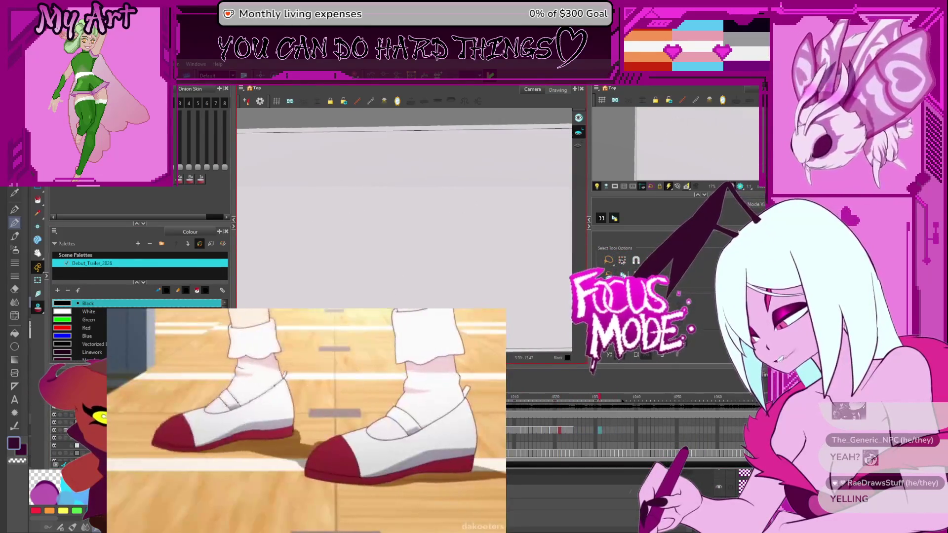
key("comma")
key("comma")
key("comma")
key("comma")
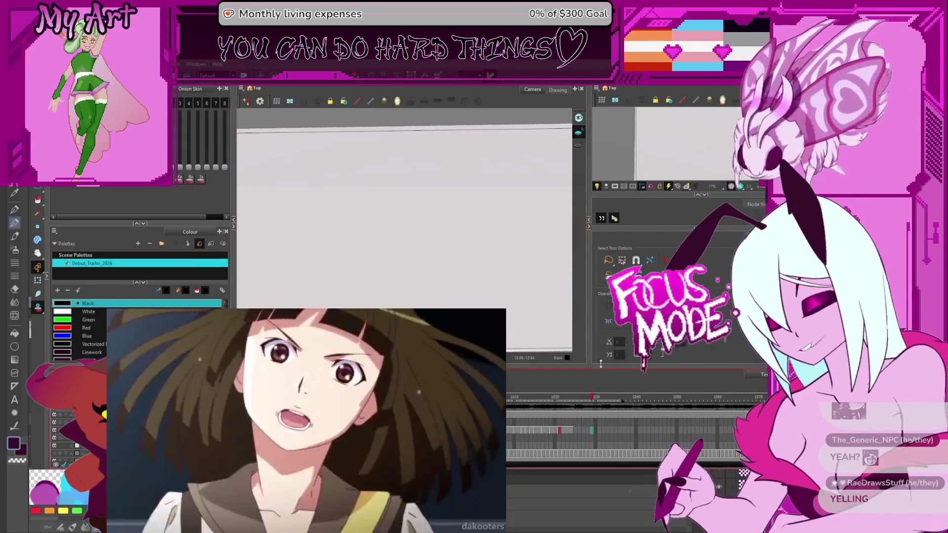
key("comma")
key("comma")
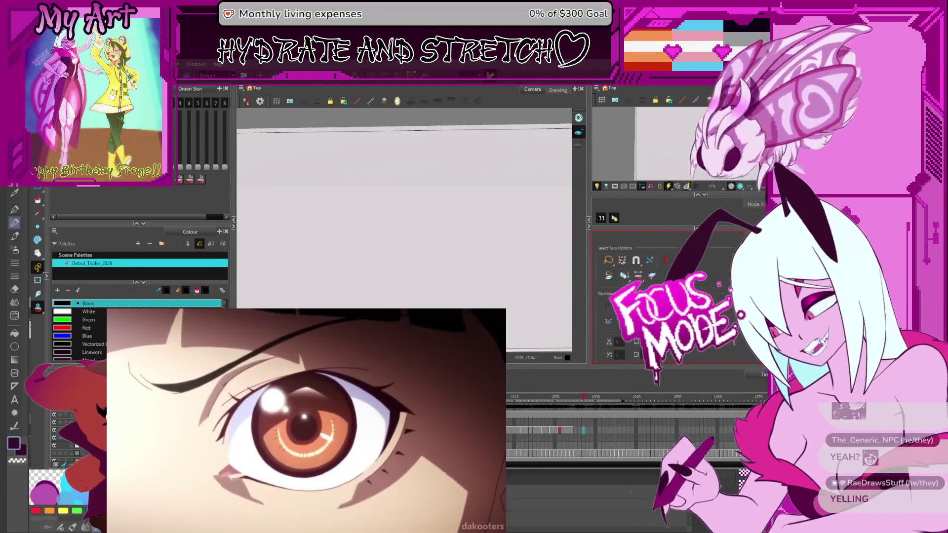
key("comma")
key("comma")
key("comma")
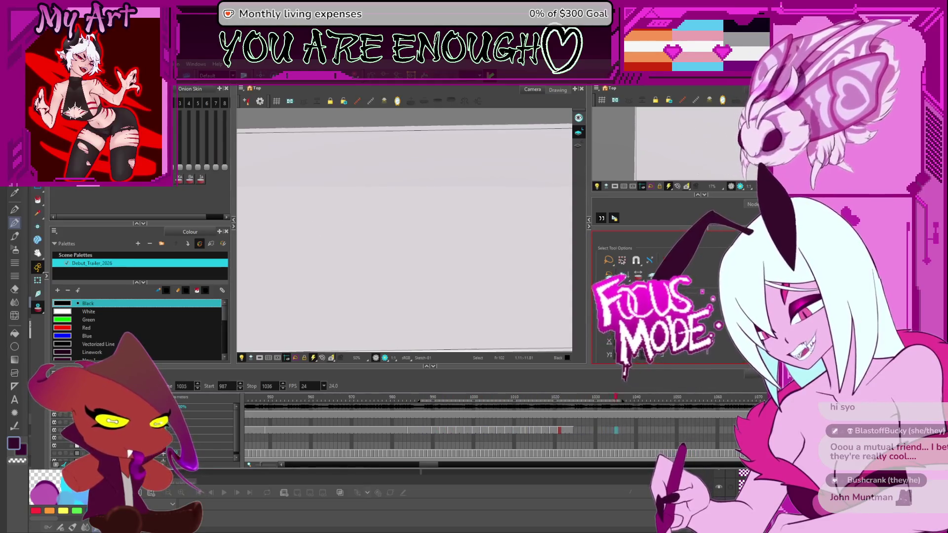
key("comma")
key("comma")
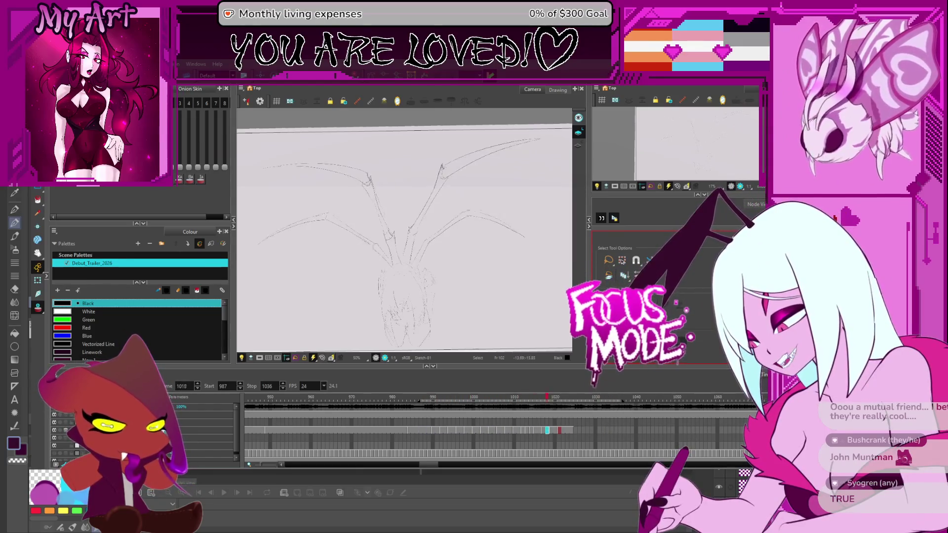
scroll(403, 237, "down", 2)
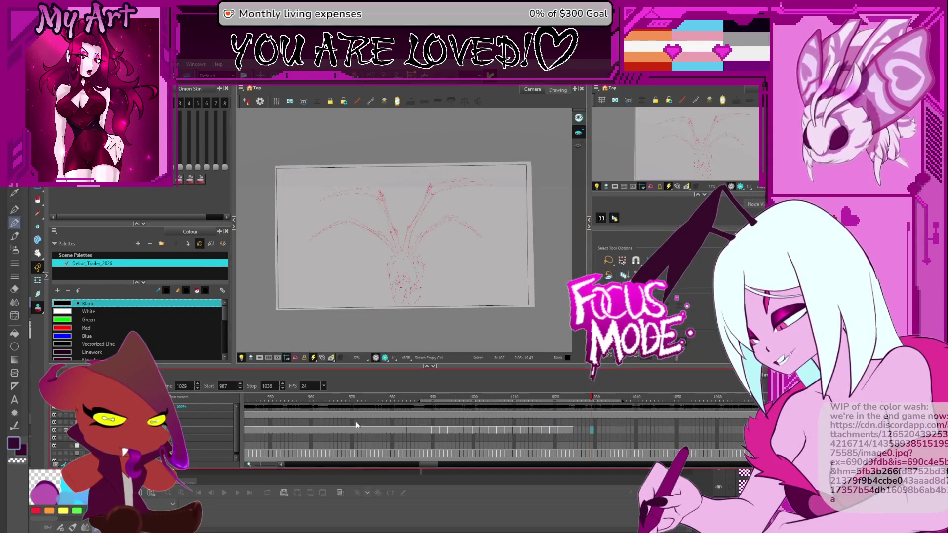
- Set the playback range to start at frame 559 and stop at frame 628
scroll(524, 424, "down", 5)
mouse_move(724, 398)
left_mouse_down()
mouse_move(528, 378)
mouse_move(368, 408)
left_mouse_up()
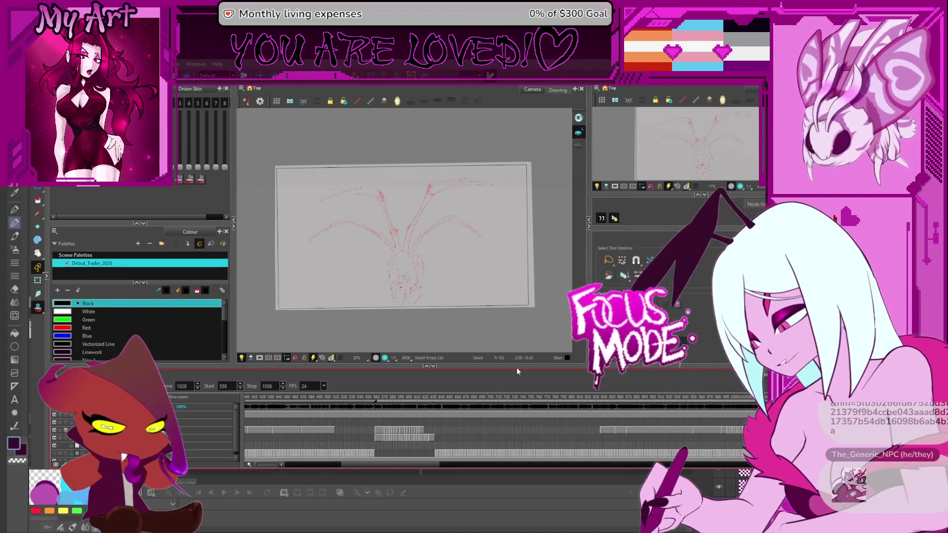
left_click(676, 398)
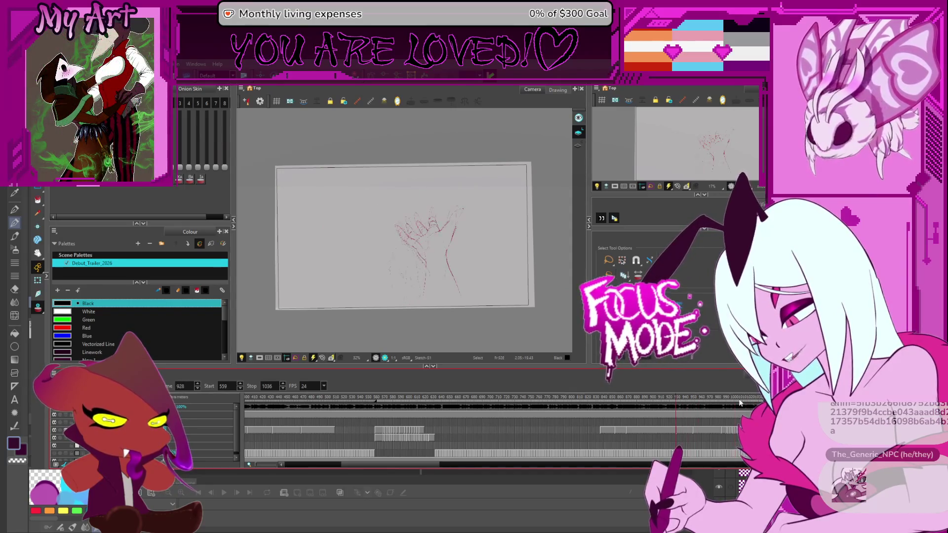
key("comma")
key("comma")
key("comma")
left_click_drag(434, 408, 426, 405)
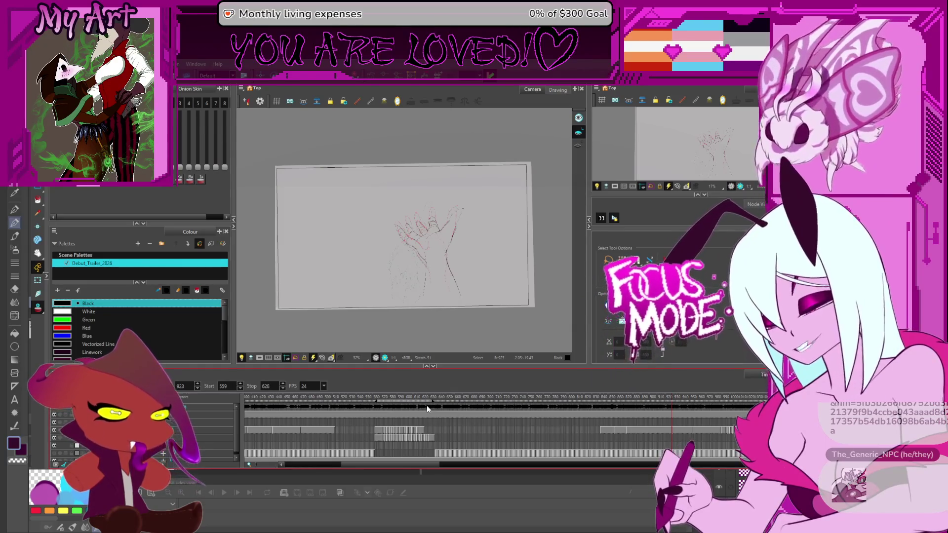
- Zoom in slightly, level the camera view, and play the range
key("2")
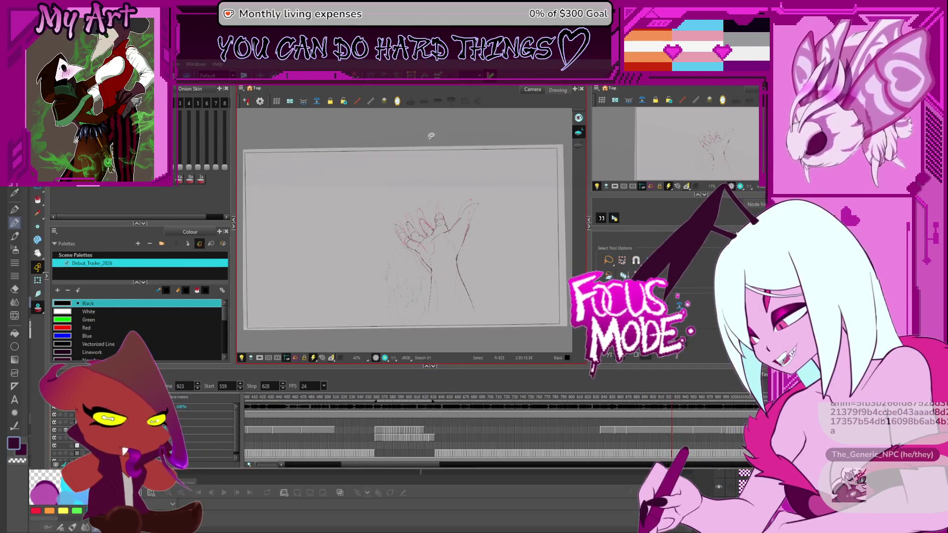
left_click_drag(431, 135, 437, 134)
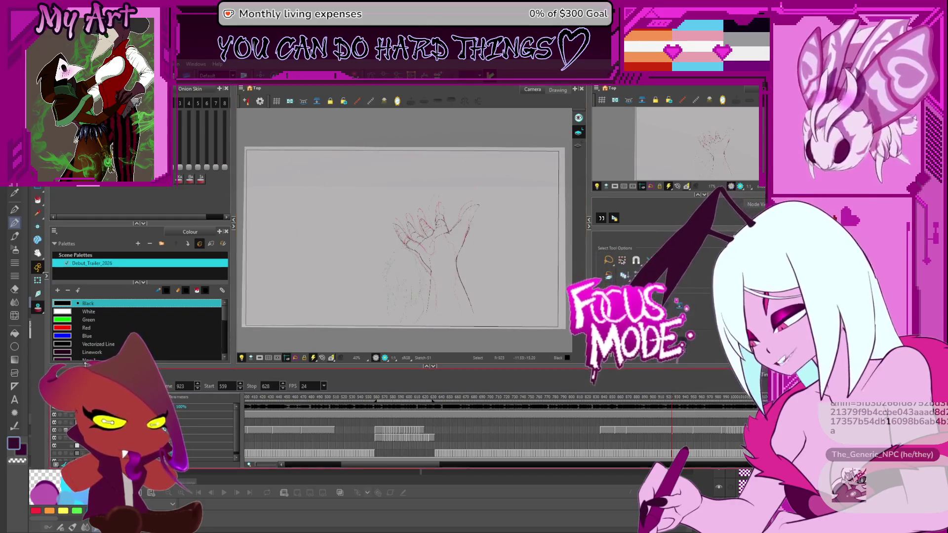
key("Return")
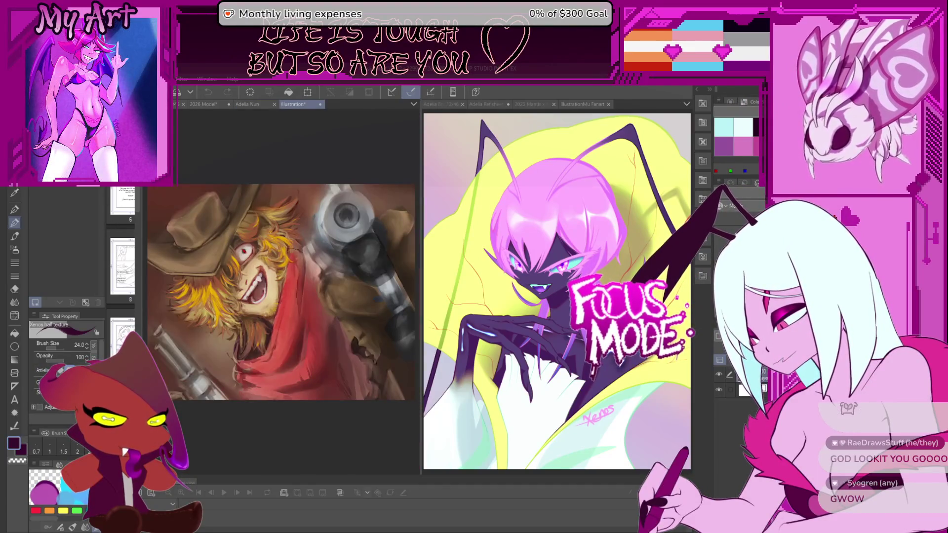
- Widen the cowboy painting's pane and pan to show its upper right
left_click_drag(427, 149, 610, 158)
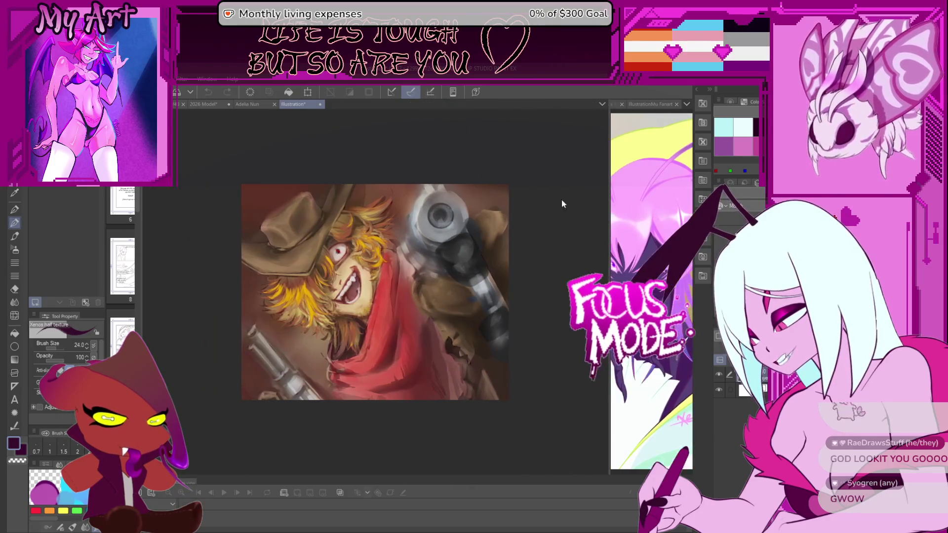
scroll(531, 217, "up", 2)
mouse_move(396, 268)
left_mouse_down()
mouse_move(417, 242)
mouse_move(400, 283)
left_mouse_up()
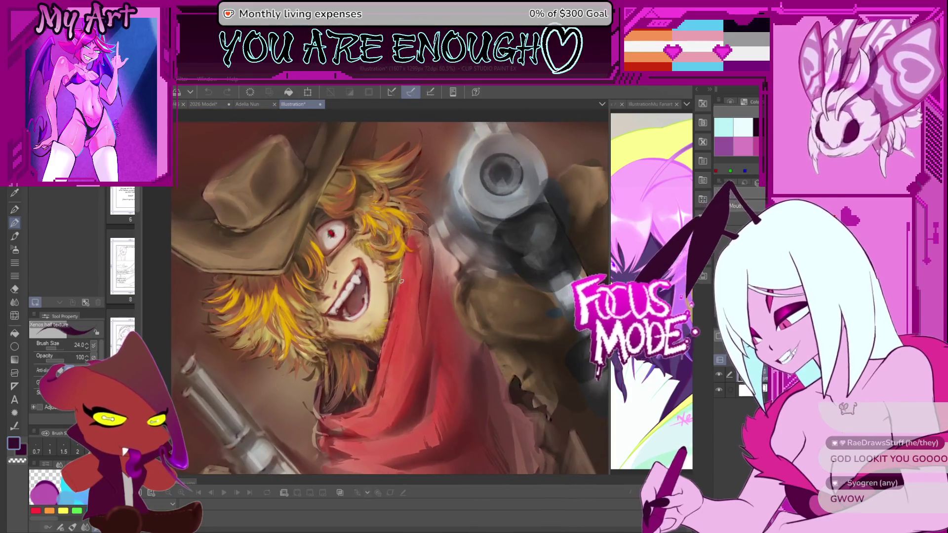
scroll(424, 318, "down", 1)
left_click_drag(424, 319, 402, 320)
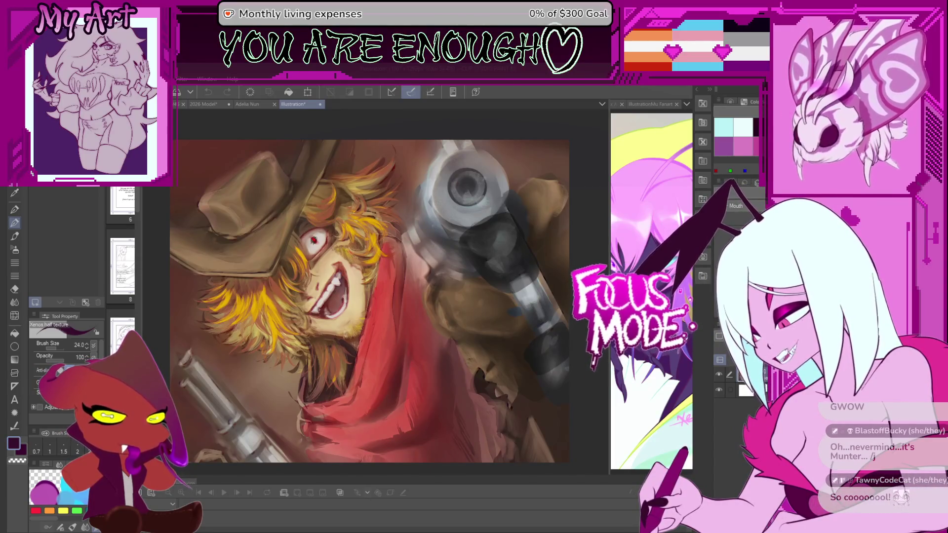
- Pan across the cowboy painting and tilt the view counter-clockwise
left_click_drag(459, 365, 509, 357)
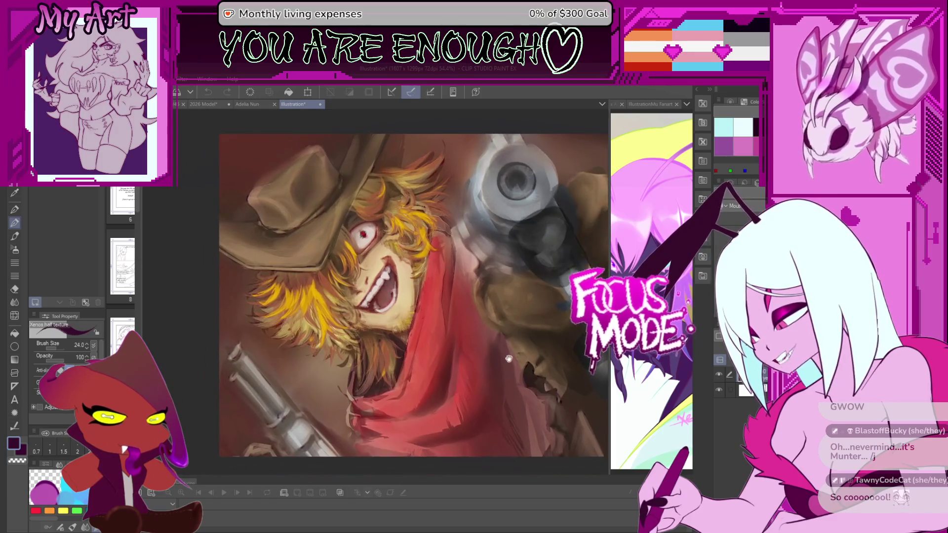
left_click_drag(440, 317, 487, 331)
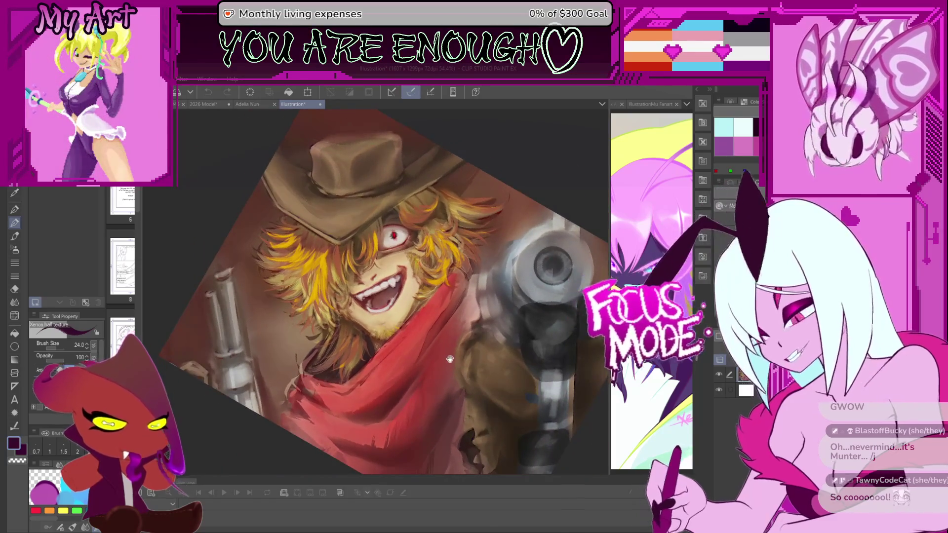
left_click_drag(450, 359, 416, 329)
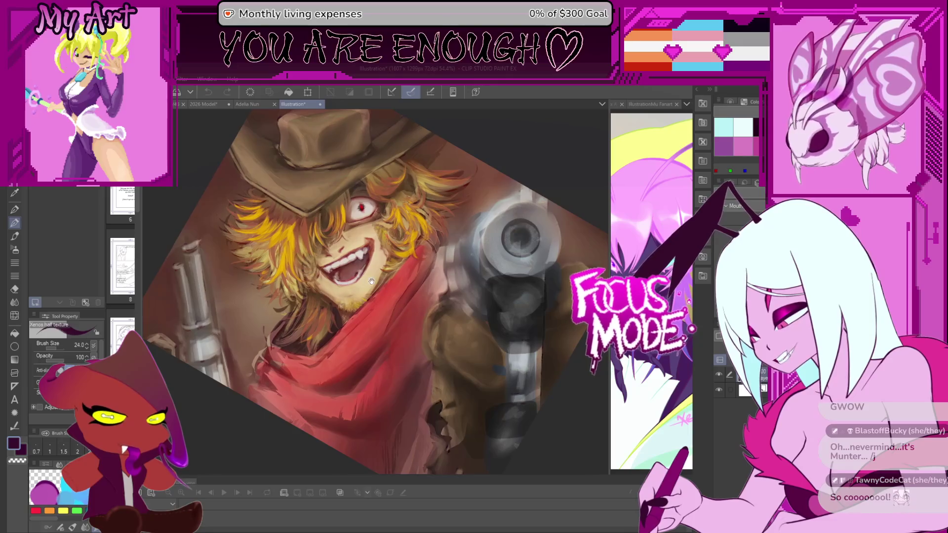
left_click_drag(343, 278, 306, 303)
left_click_drag(361, 319, 391, 319)
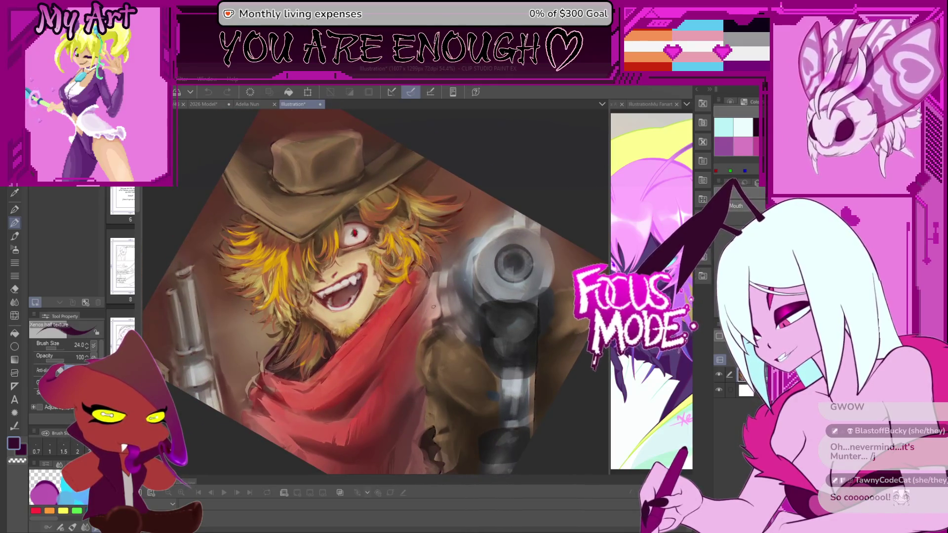
- Zoom in close on the revolver, then back out to frame the cowboy's face
scroll(433, 307, "up", 5)
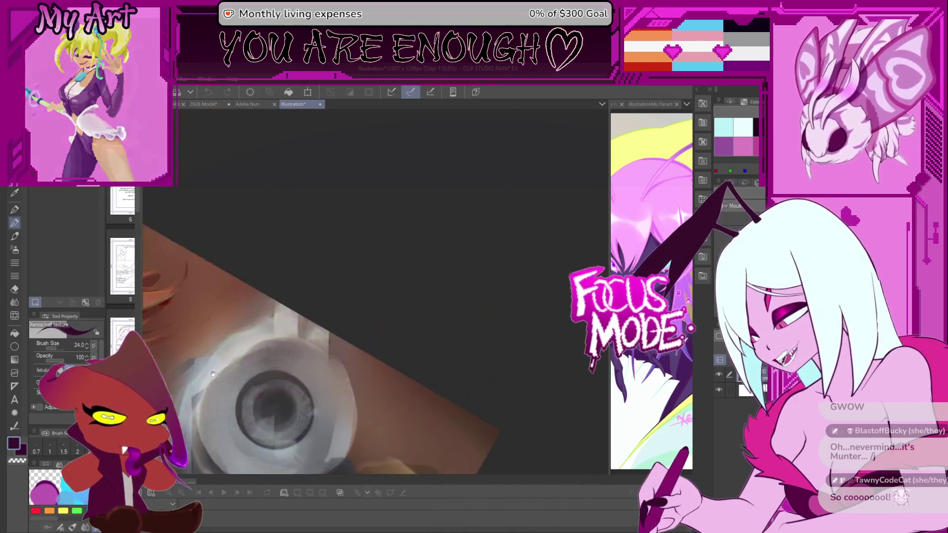
left_click_drag(214, 367, 417, 246)
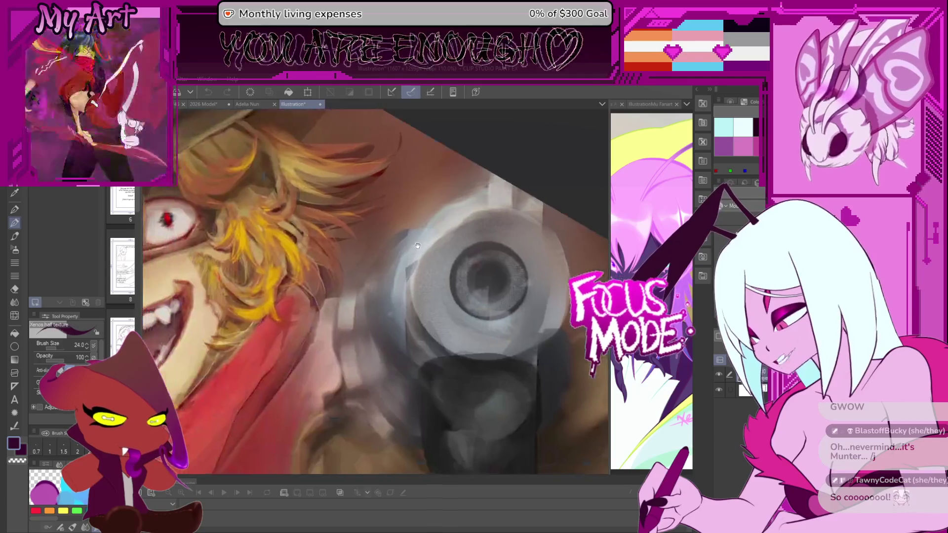
scroll(417, 246, "down", 2)
mouse_move(277, 286)
left_mouse_down()
mouse_move(402, 253)
mouse_move(429, 224)
mouse_move(444, 226)
mouse_move(413, 332)
mouse_move(444, 386)
mouse_move(425, 313)
mouse_move(486, 234)
mouse_move(457, 310)
mouse_move(406, 304)
left_mouse_up()
- Raise the hat and face in view, rotate the canvas, and level it on face and gun
left_click_drag(423, 353, 423, 299)
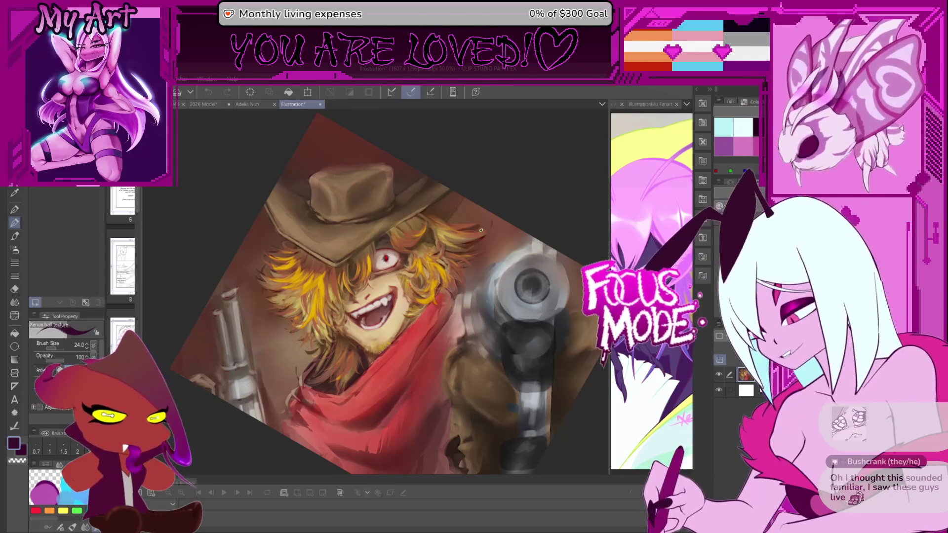
mouse_move(481, 230)
left_mouse_down()
mouse_move(403, 238)
mouse_move(465, 250)
left_mouse_up()
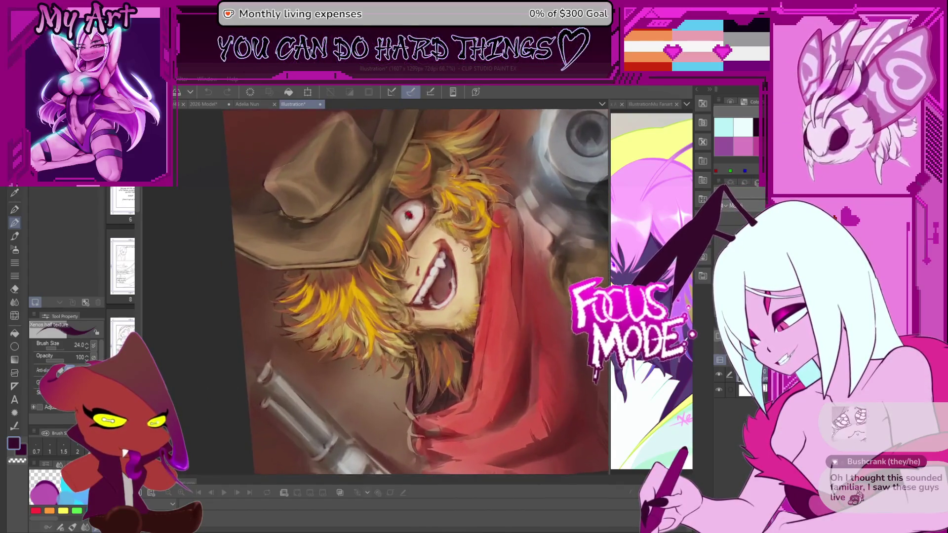
mouse_move(353, 295)
left_mouse_down()
mouse_move(310, 223)
mouse_move(448, 289)
mouse_move(473, 263)
mouse_move(443, 316)
mouse_move(412, 315)
left_mouse_up()
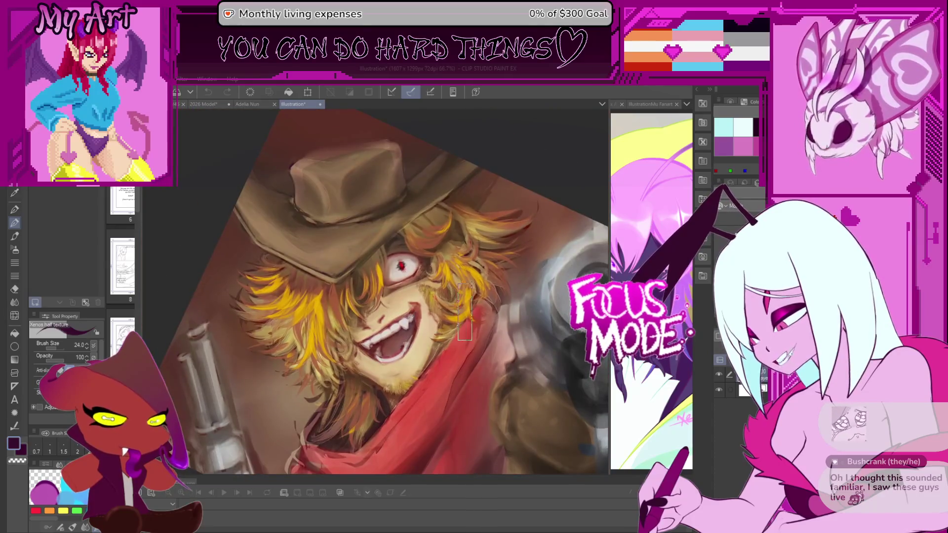
left_click_drag(461, 332, 432, 301)
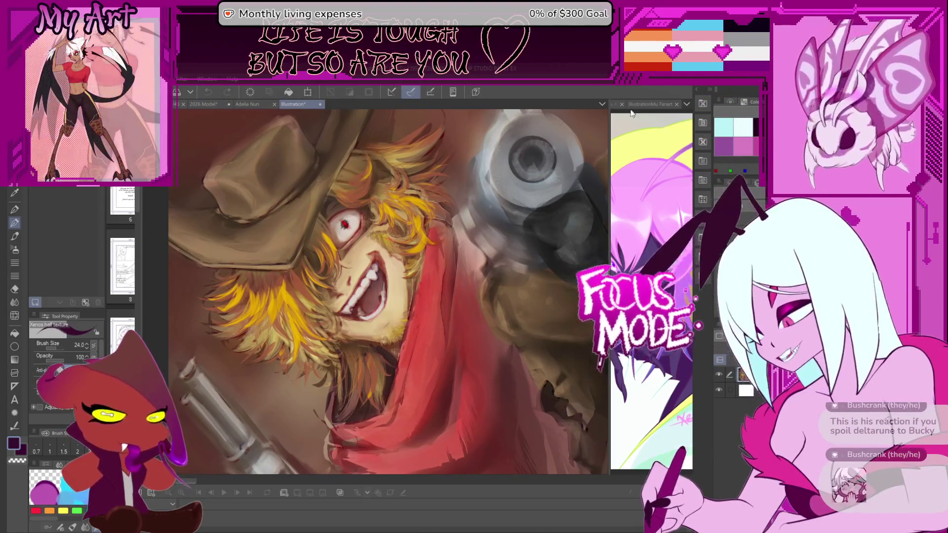
left_click(616, 104)
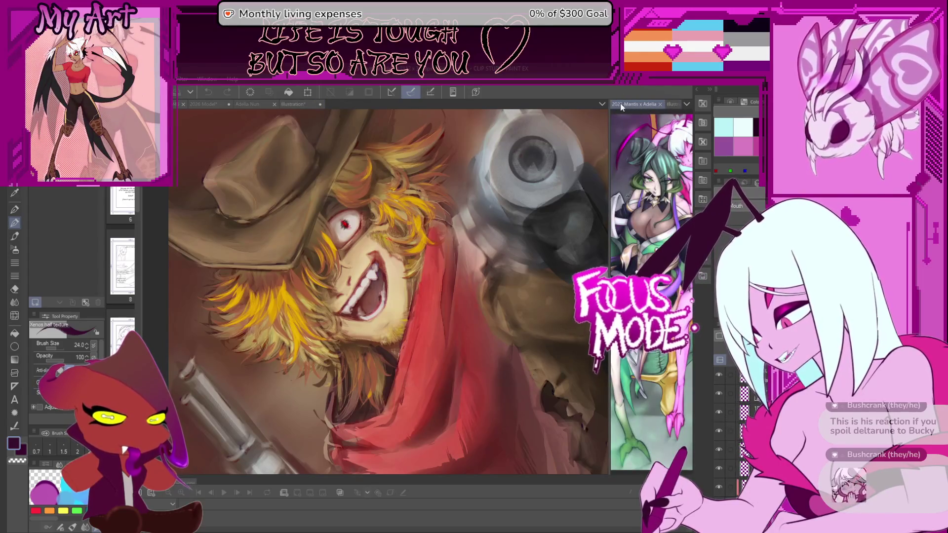
left_click(670, 105)
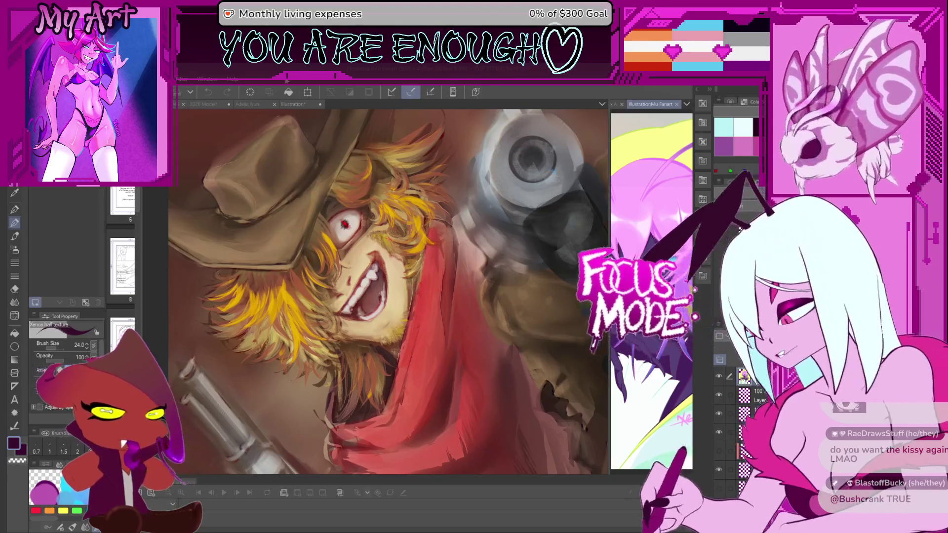
key("ctrl+Tab")
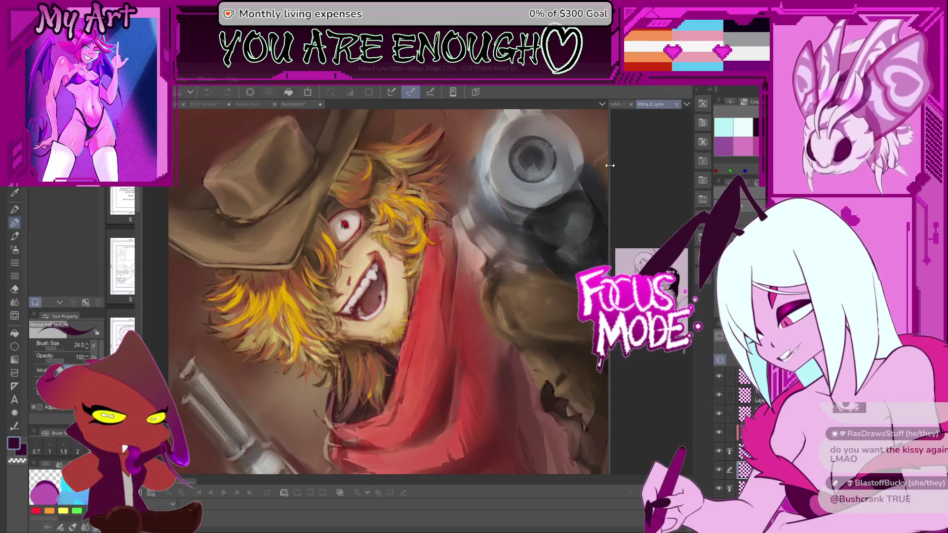
left_click_drag(610, 170, 300, 169)
key("ctrl+plus")
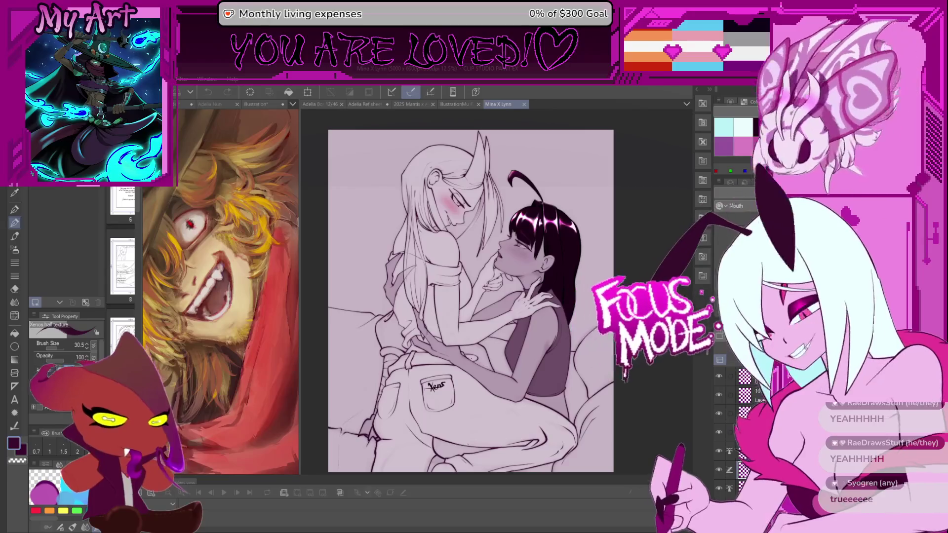
left_click(254, 105)
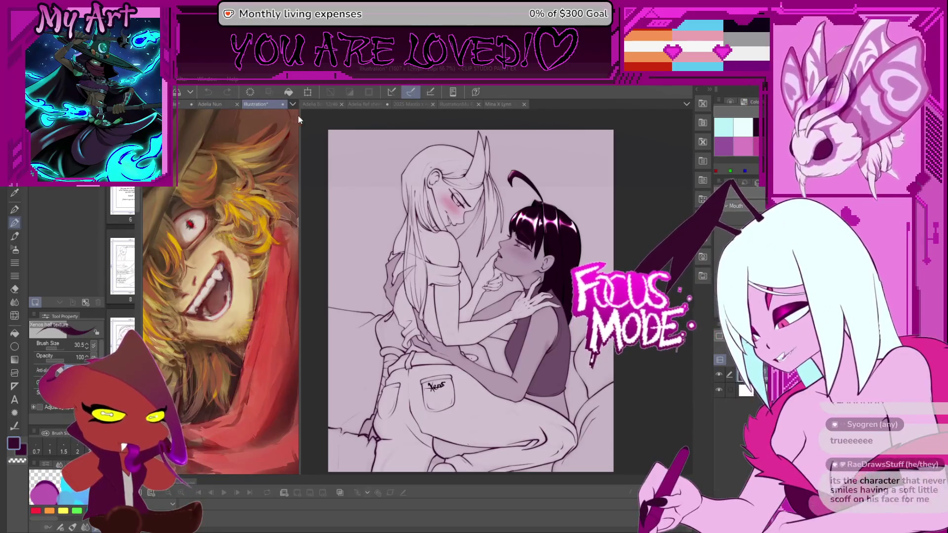
left_click_drag(300, 115, 670, 116)
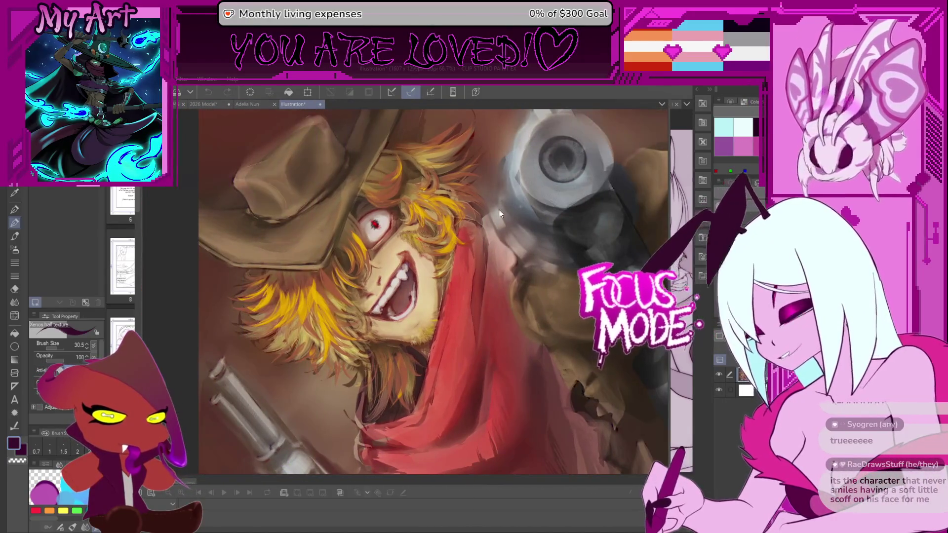